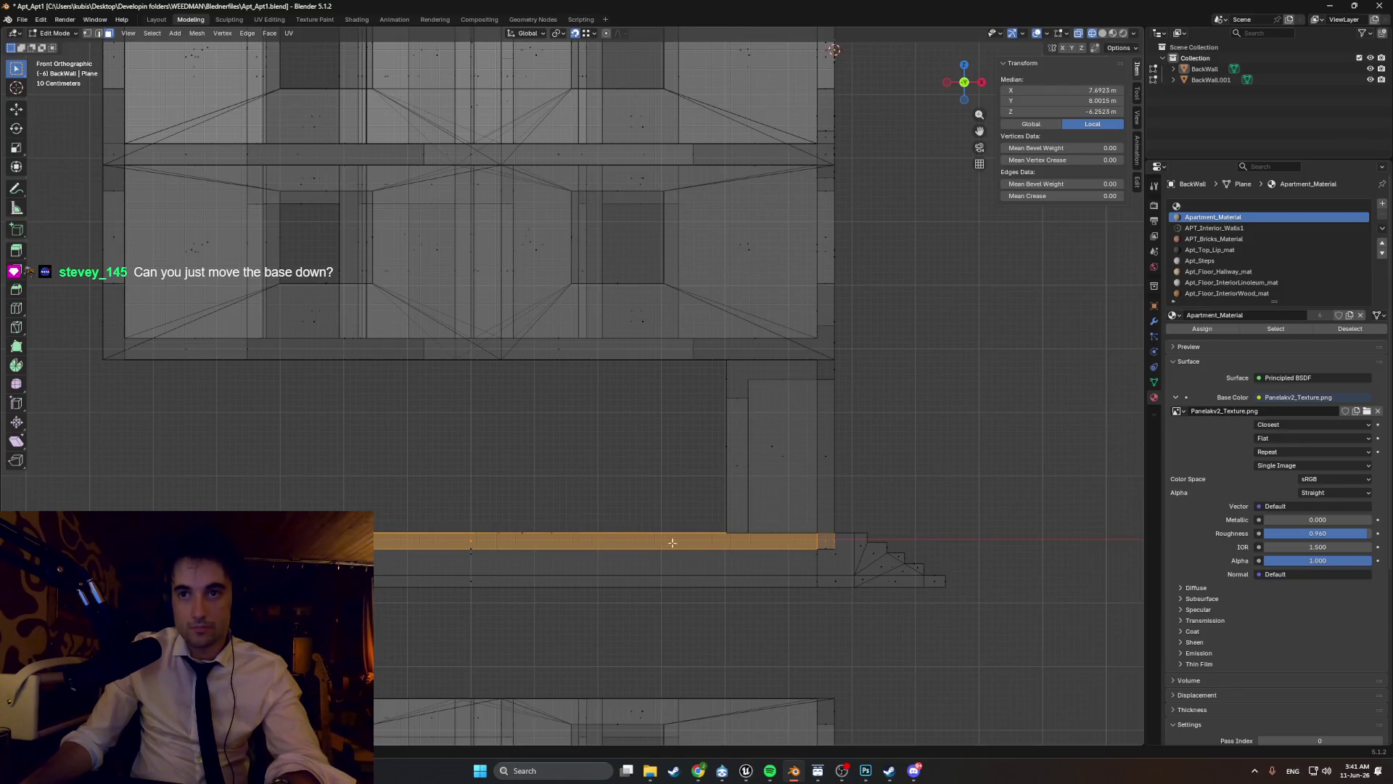
- Switch the viewport to Solid shading and orbit around the building's base
{"action": "mouse_move", "coordinate": [799, 548]}
{"action": "middle_mouse_down"}
{"action": "mouse_move", "coordinate": [699, 553]}
{"action": "mouse_move", "coordinate": [792, 474]}
{"action": "mouse_move", "coordinate": [771, 501]}
{"action": "mouse_move", "coordinate": [700, 497]}
{"action": "mouse_move", "coordinate": [733, 507]}
{"action": "mouse_move", "coordinate": [713, 512]}
{"action": "mouse_move", "coordinate": [747, 547]}
{"action": "mouse_move", "coordinate": [460, 429]}
{"action": "mouse_move", "coordinate": [439, 434]}
{"action": "mouse_move", "coordinate": [472, 435]}
{"action": "mouse_move", "coordinate": [407, 438]}
{"action": "mouse_move", "coordinate": [491, 426]}
{"action": "mouse_move", "coordinate": [650, 438]}
{"action": "middle_mouse_up"}
{"action": "key", "text": "z"}
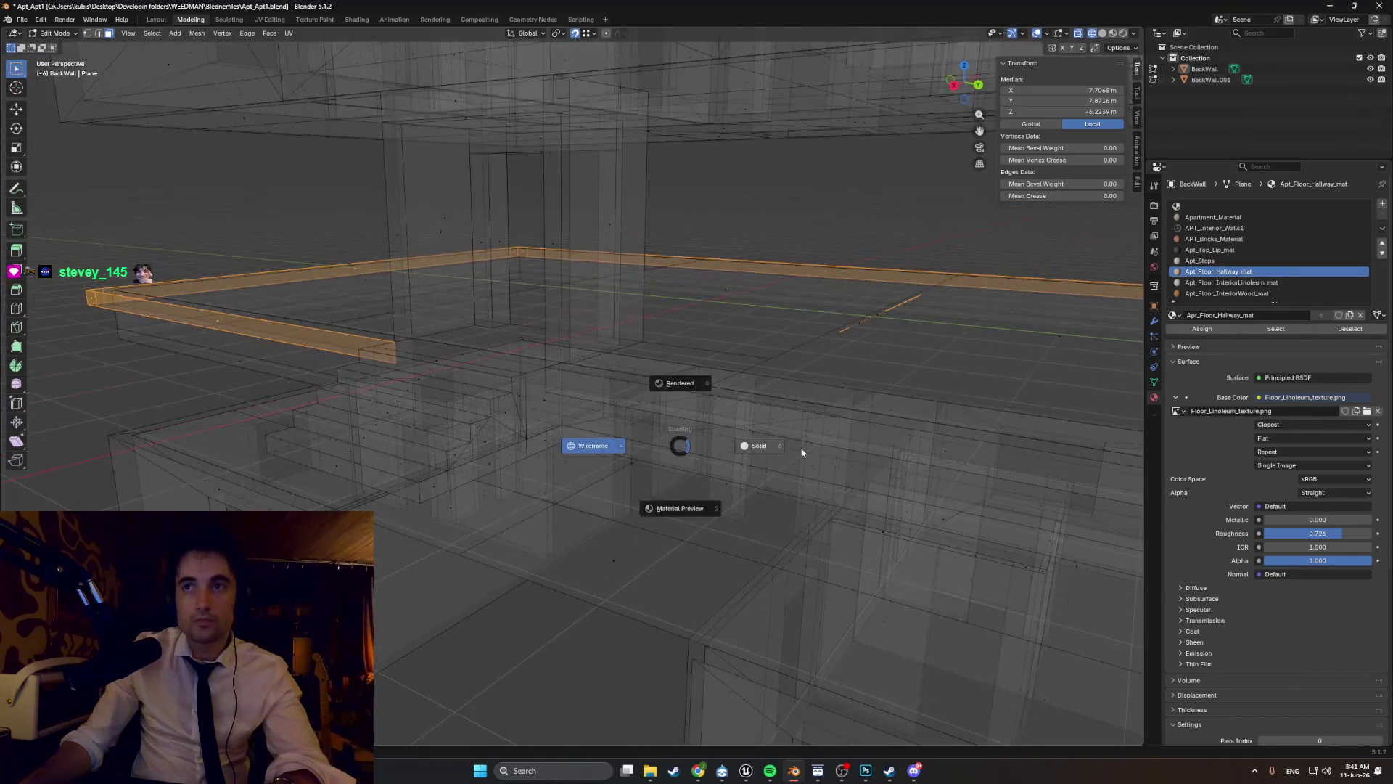
{"action": "left_click", "coordinate": [803, 450]}
{"action": "mouse_move", "coordinate": [803, 451]}
{"action": "middle_mouse_down"}
{"action": "mouse_move", "coordinate": [561, 483]}
{"action": "mouse_move", "coordinate": [622, 498]}
{"action": "mouse_move", "coordinate": [569, 442]}
{"action": "mouse_move", "coordinate": [577, 468]}
{"action": "mouse_move", "coordinate": [603, 473]}
{"action": "mouse_move", "coordinate": [569, 480]}
{"action": "middle_mouse_up"}
- Select the ledge face loop along the base edge together with its end cap face
{"action": "left_click", "coordinate": [657, 489]}
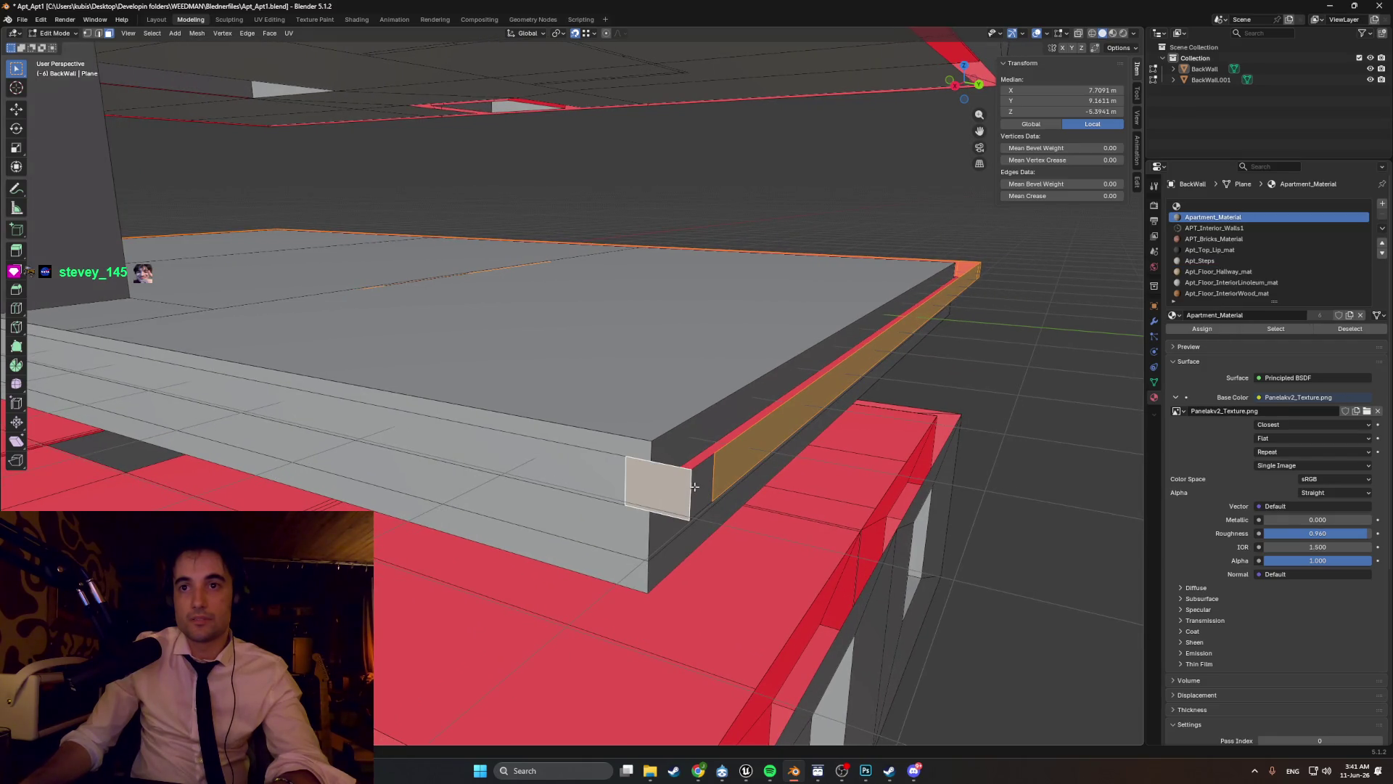
{"action": "left_click", "coordinate": [656, 489], "text": "alt"}
{"action": "mouse_move", "coordinate": [656, 488]}
{"action": "middle_mouse_down"}
{"action": "mouse_move", "coordinate": [392, 392]}
{"action": "mouse_move", "coordinate": [395, 426]}
{"action": "mouse_move", "coordinate": [368, 373]}
{"action": "mouse_move", "coordinate": [414, 127]}
{"action": "middle_mouse_up"}
{"action": "left_click", "coordinate": [414, 126], "text": "alt+shift"}
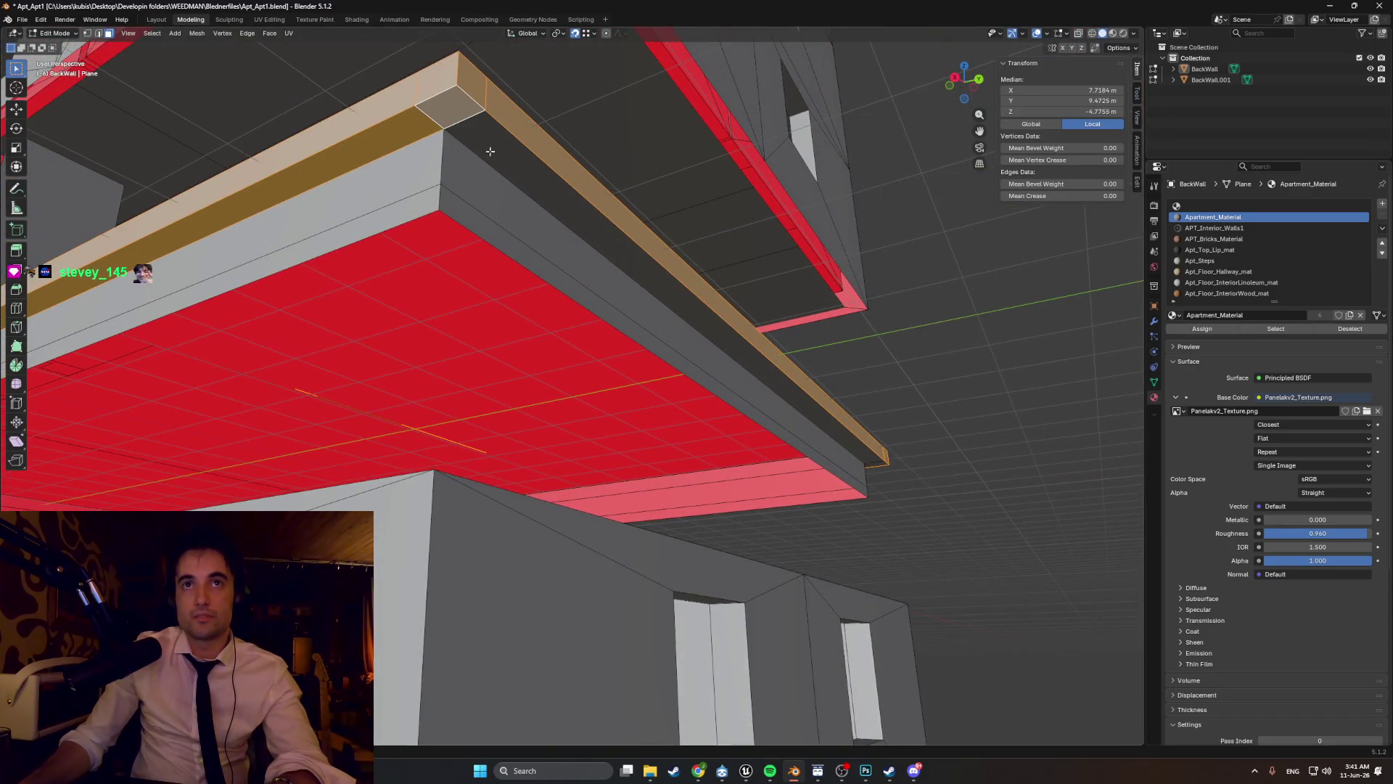
{"action": "mouse_move", "coordinate": [647, 213]}
{"action": "middle_mouse_down"}
{"action": "mouse_move", "coordinate": [489, 215]}
{"action": "mouse_move", "coordinate": [438, 274]}
{"action": "mouse_move", "coordinate": [472, 283]}
{"action": "mouse_move", "coordinate": [444, 351]}
{"action": "mouse_move", "coordinate": [418, 270]}
{"action": "mouse_move", "coordinate": [493, 326]}
{"action": "mouse_move", "coordinate": [538, 398]}
{"action": "mouse_move", "coordinate": [573, 410]}
{"action": "mouse_move", "coordinate": [522, 434]}
{"action": "mouse_move", "coordinate": [373, 423]}
{"action": "mouse_move", "coordinate": [645, 491]}
{"action": "mouse_move", "coordinate": [733, 492]}
{"action": "mouse_move", "coordinate": [727, 476]}
{"action": "middle_mouse_up"}
- Delete the selected ledge strip faces from the base
{"action": "key", "text": "x"}
{"action": "left_click", "coordinate": [374, 423]}
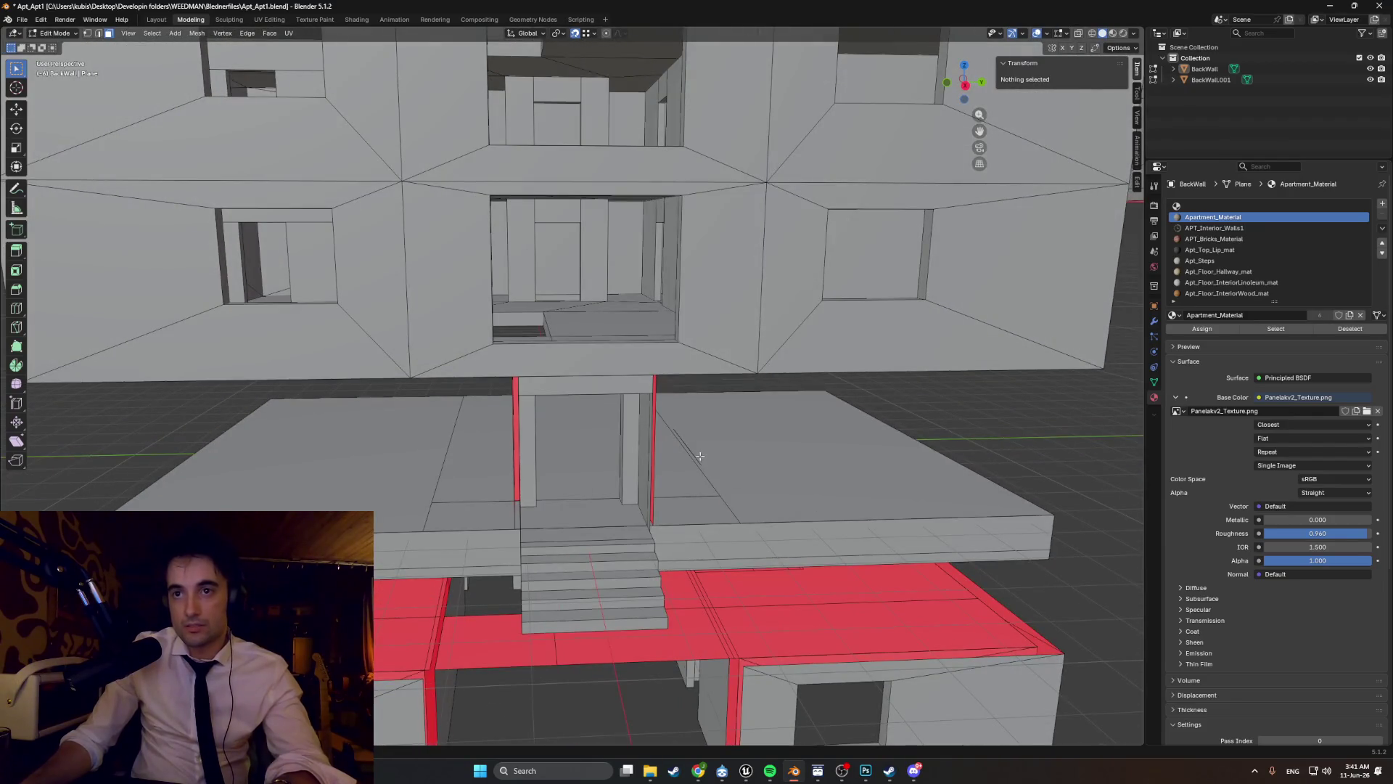
{"action": "left_click", "coordinate": [700, 455]}
- In edge mode, delete two short stray edges on the base top
{"action": "key", "text": "2"}
{"action": "left_click", "coordinate": [697, 456]}
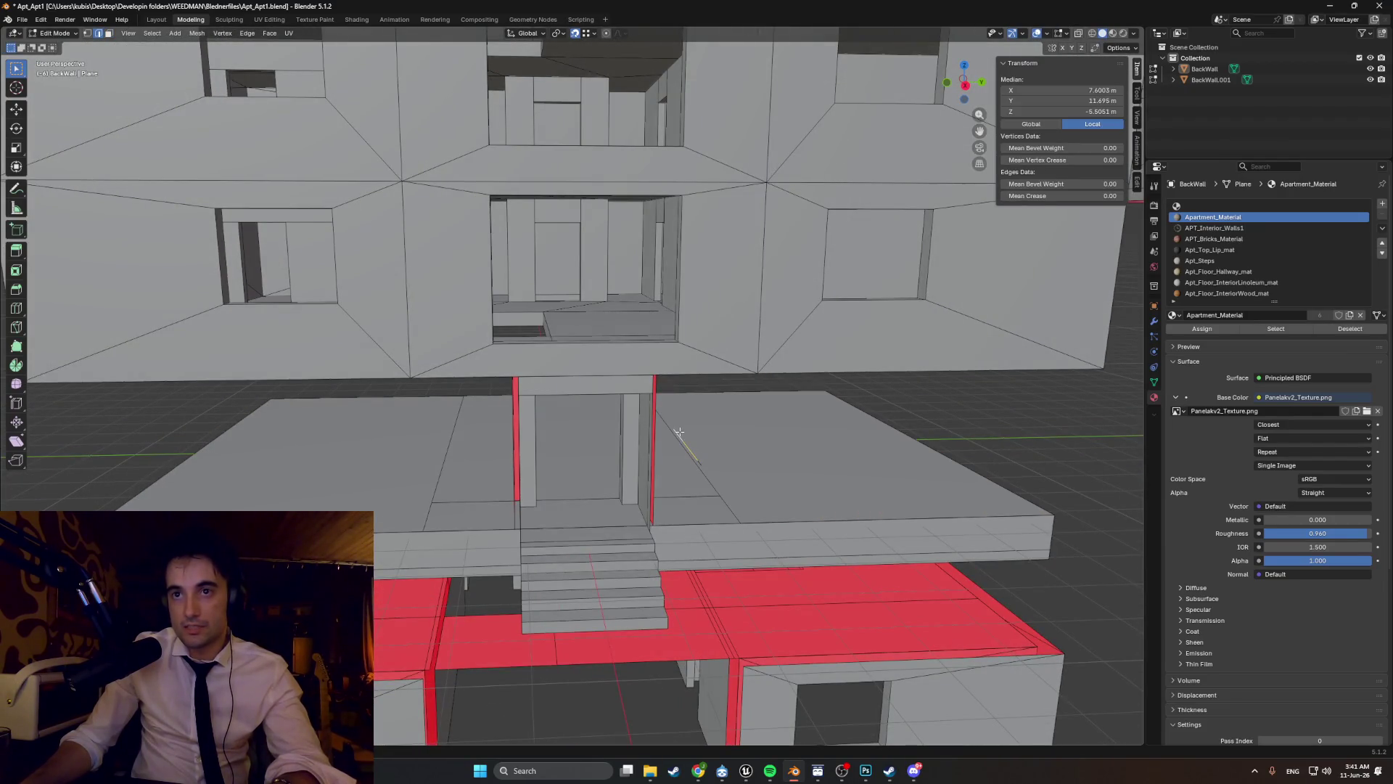
{"action": "key", "text": "x"}
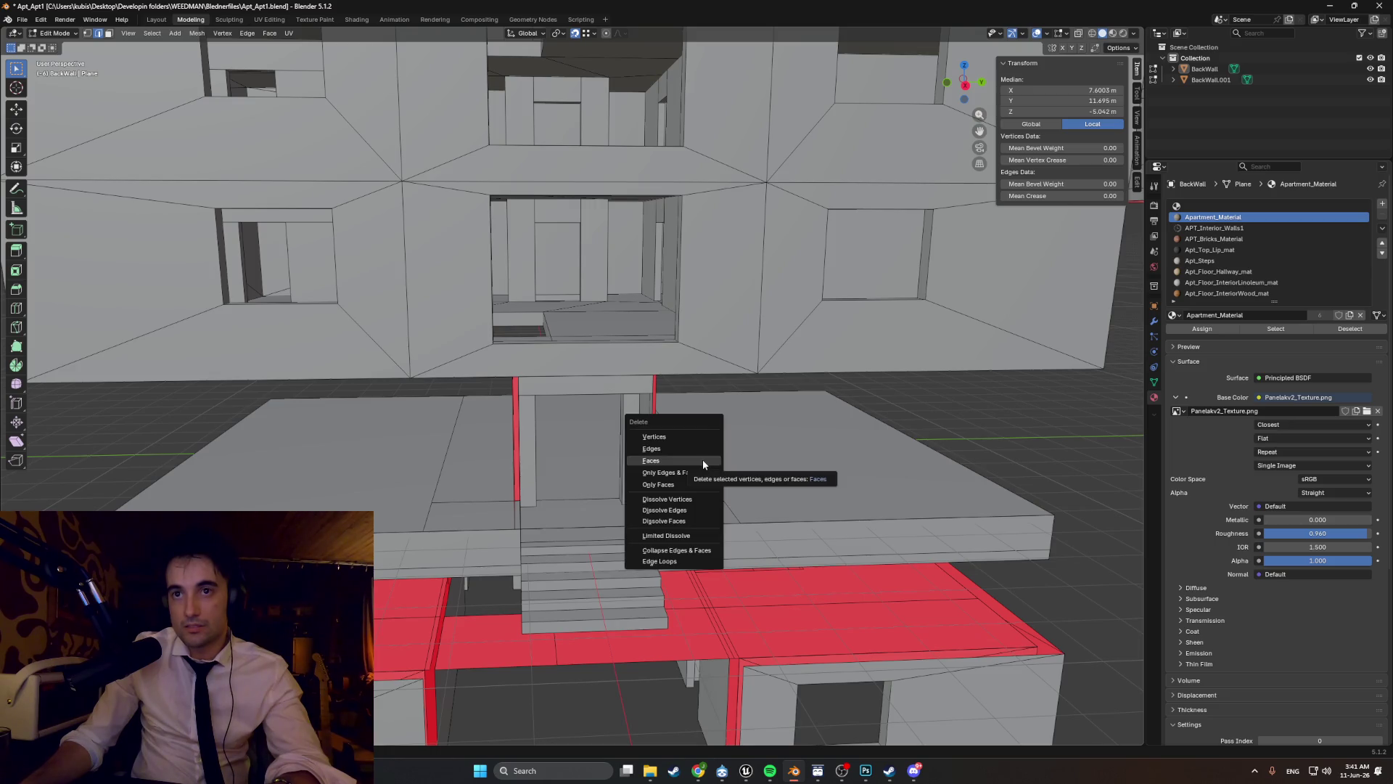
{"action": "left_click", "coordinate": [695, 451]}
{"action": "left_click", "coordinate": [691, 448]}
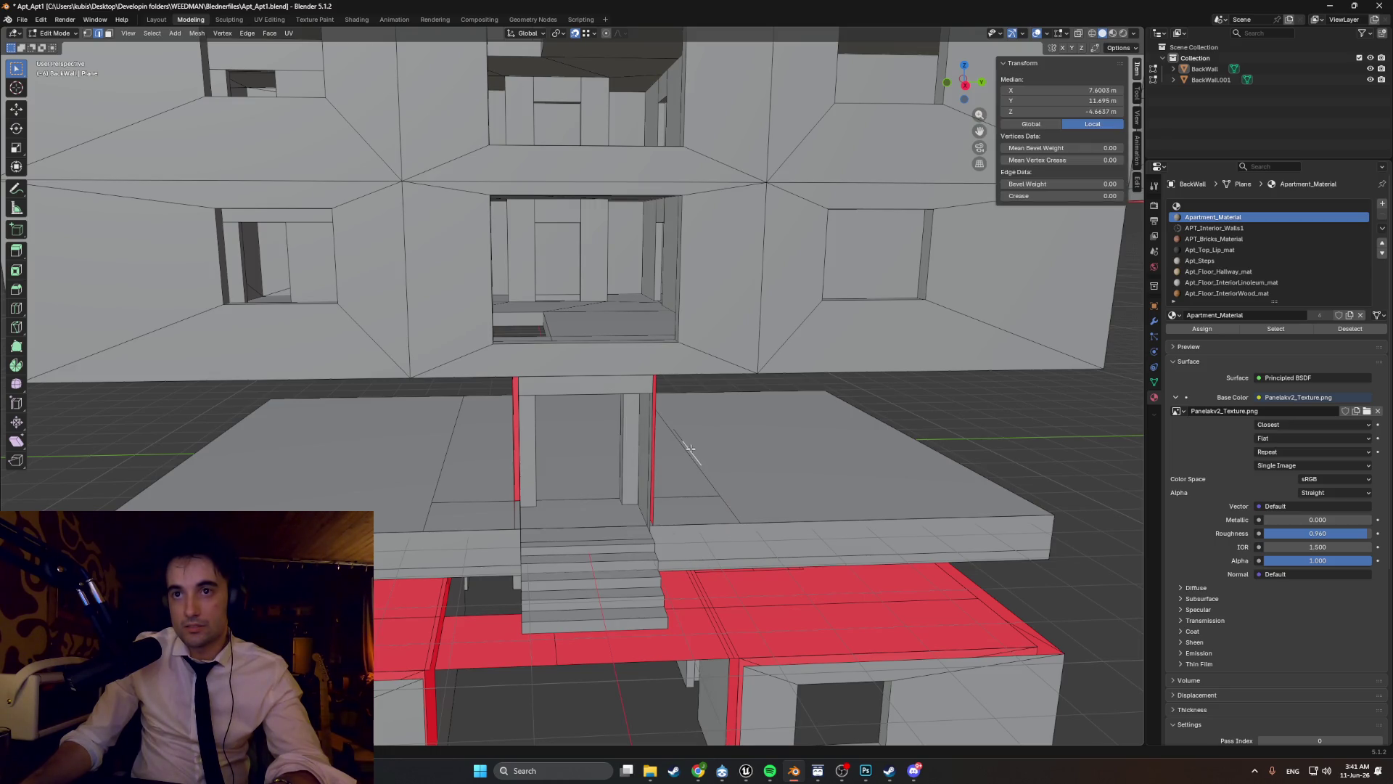
{"action": "key", "text": "x"}
{"action": "left_click", "coordinate": [691, 434]}
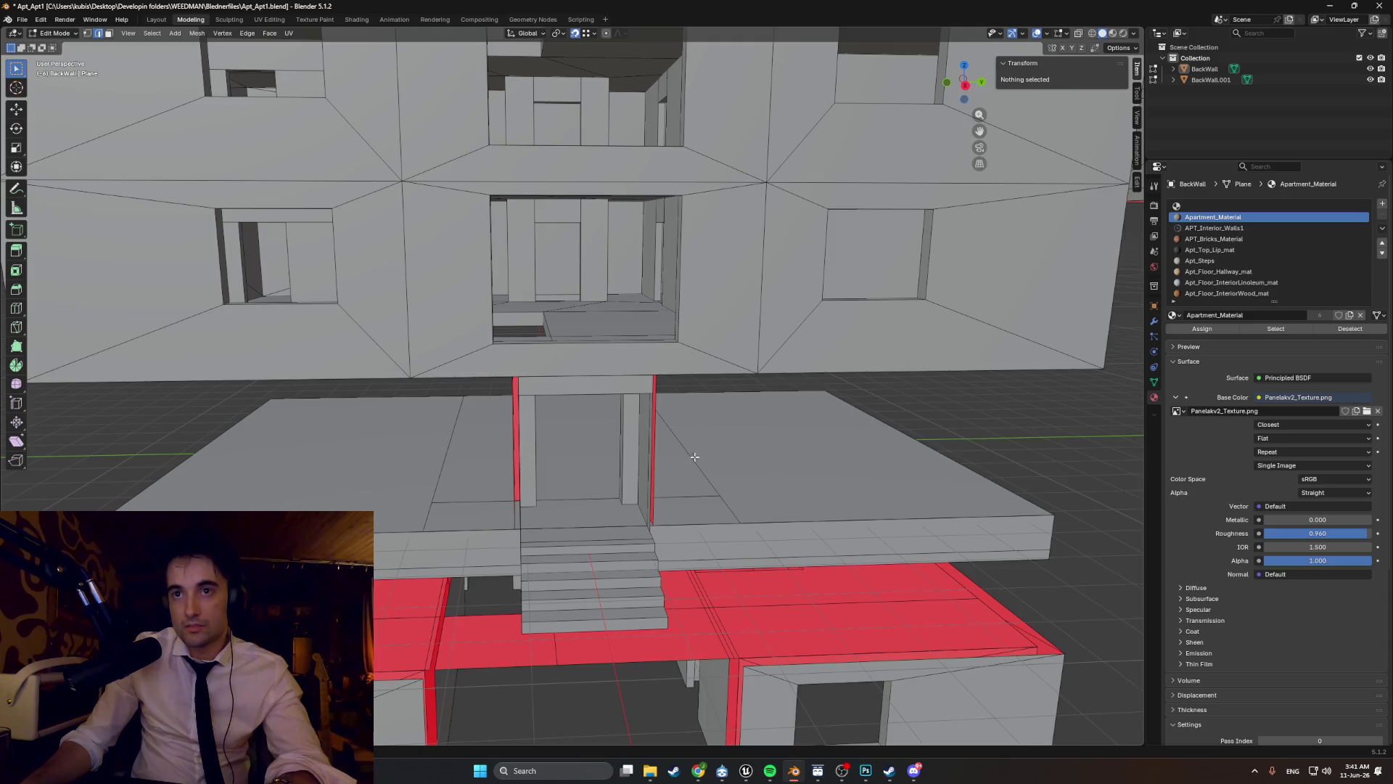
- Delete the remaining diagonal edge beside the stairs, then view the doorway
{"action": "left_click", "coordinate": [695, 458]}
{"action": "key", "text": "x"}
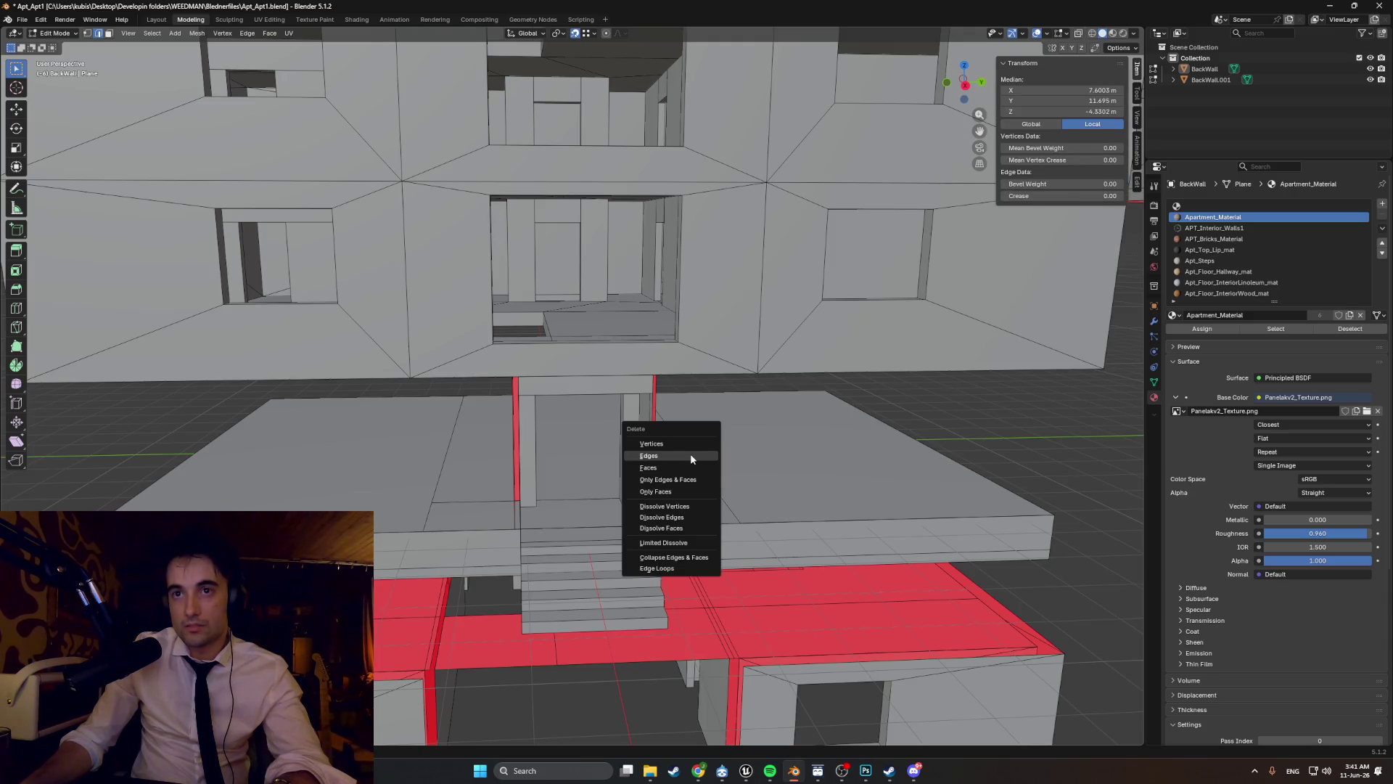
{"action": "left_click", "coordinate": [690, 453]}
{"action": "mouse_move", "coordinate": [690, 453]}
{"action": "middle_mouse_down"}
{"action": "mouse_move", "coordinate": [499, 503]}
{"action": "mouse_move", "coordinate": [501, 457]}
{"action": "mouse_move", "coordinate": [492, 476]}
{"action": "middle_mouse_up"}
{"action": "scroll", "coordinate": [595, 479], "scroll_direction": "up", "scroll_amount": 5}
{"action": "middle_click_drag", "start_coordinate": [460, 533], "coordinate": [529, 545]}
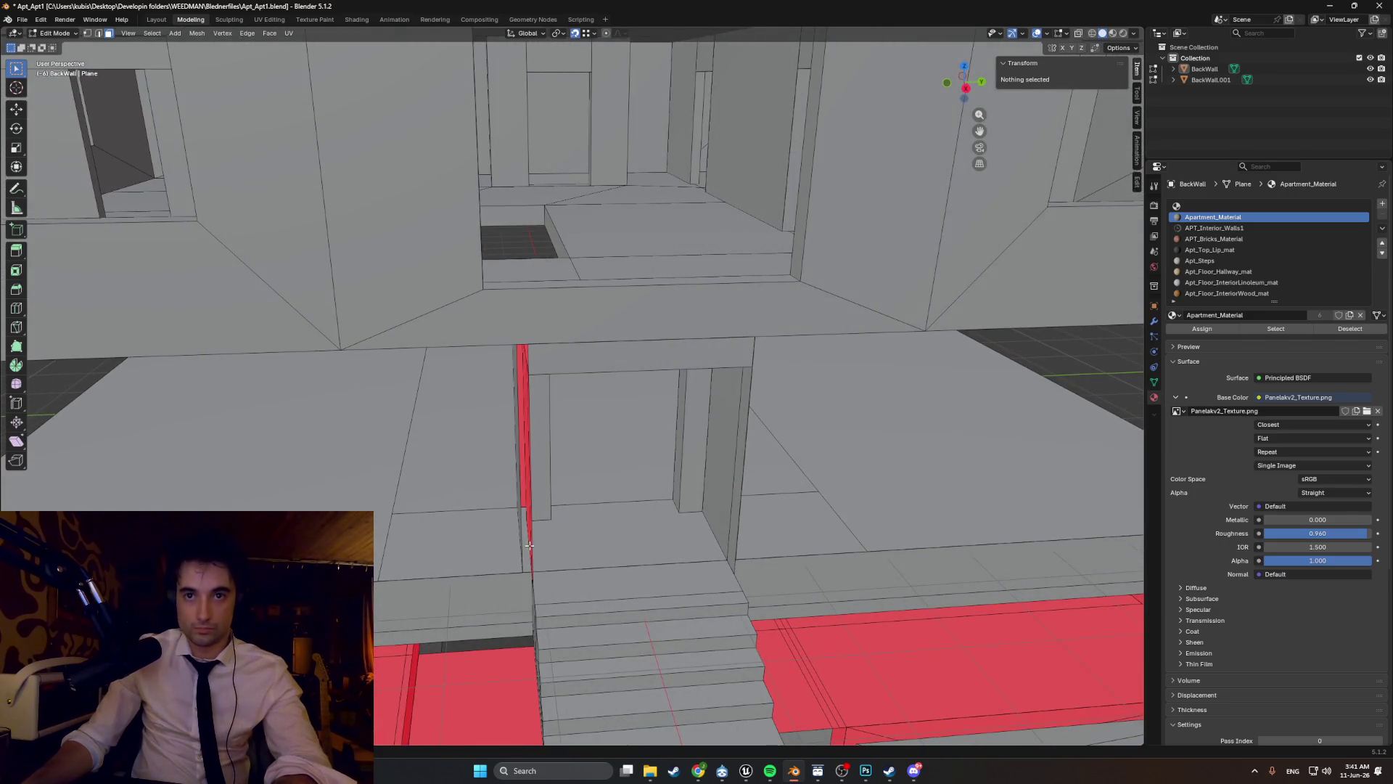
- Isolate the floor strip before the doorway and split it into three with two edge loops
{"action": "key", "text": "ctrl+r"}
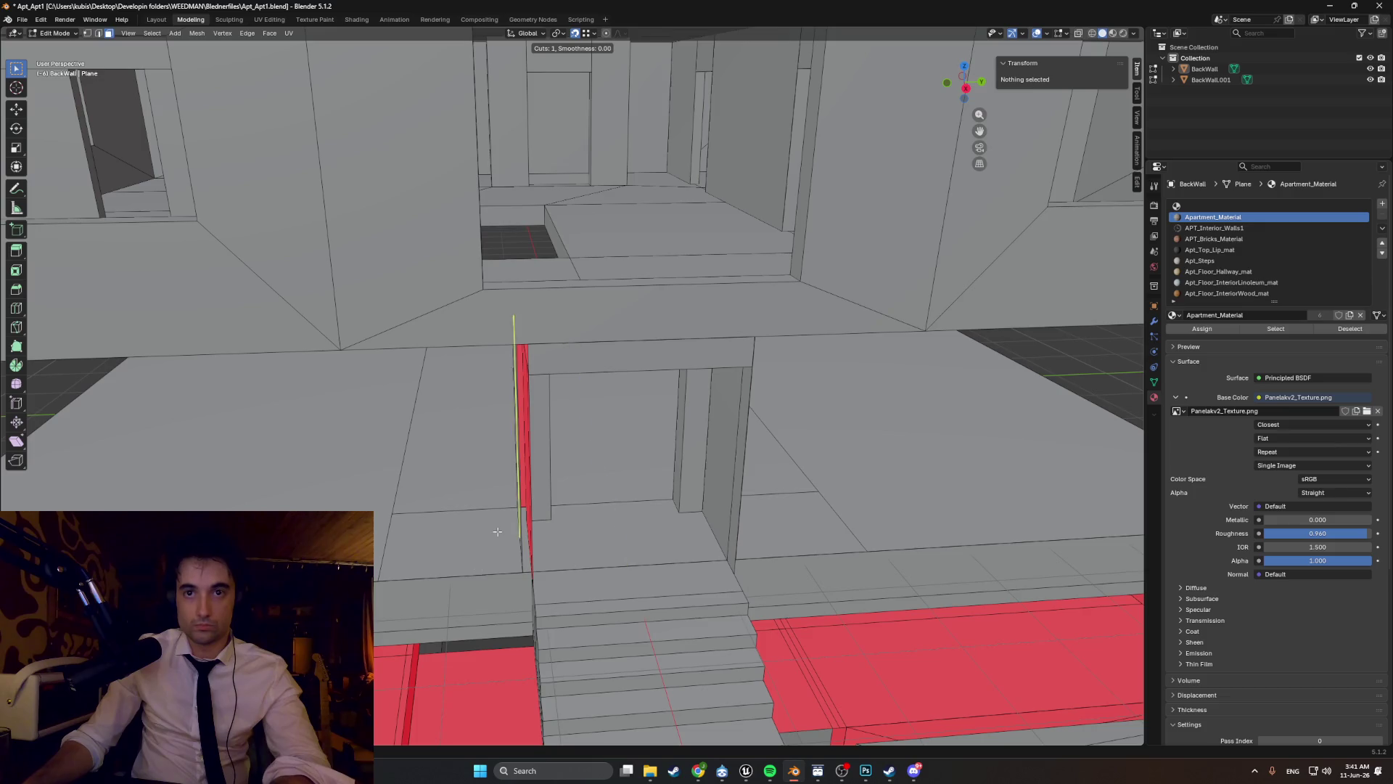
{"action": "key", "text": "Escape"}
{"action": "left_click", "coordinate": [546, 532], "text": "alt"}
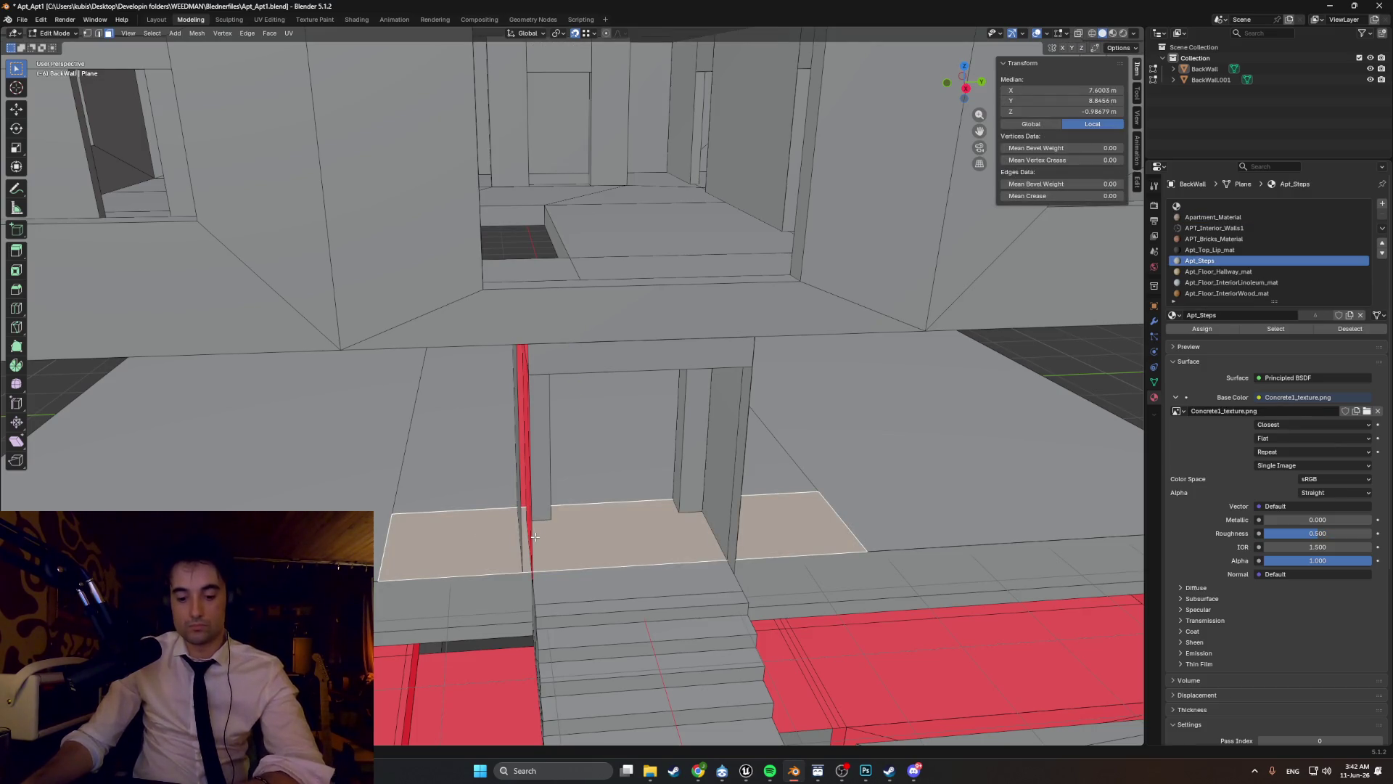
{"action": "key", "text": "shift+h"}
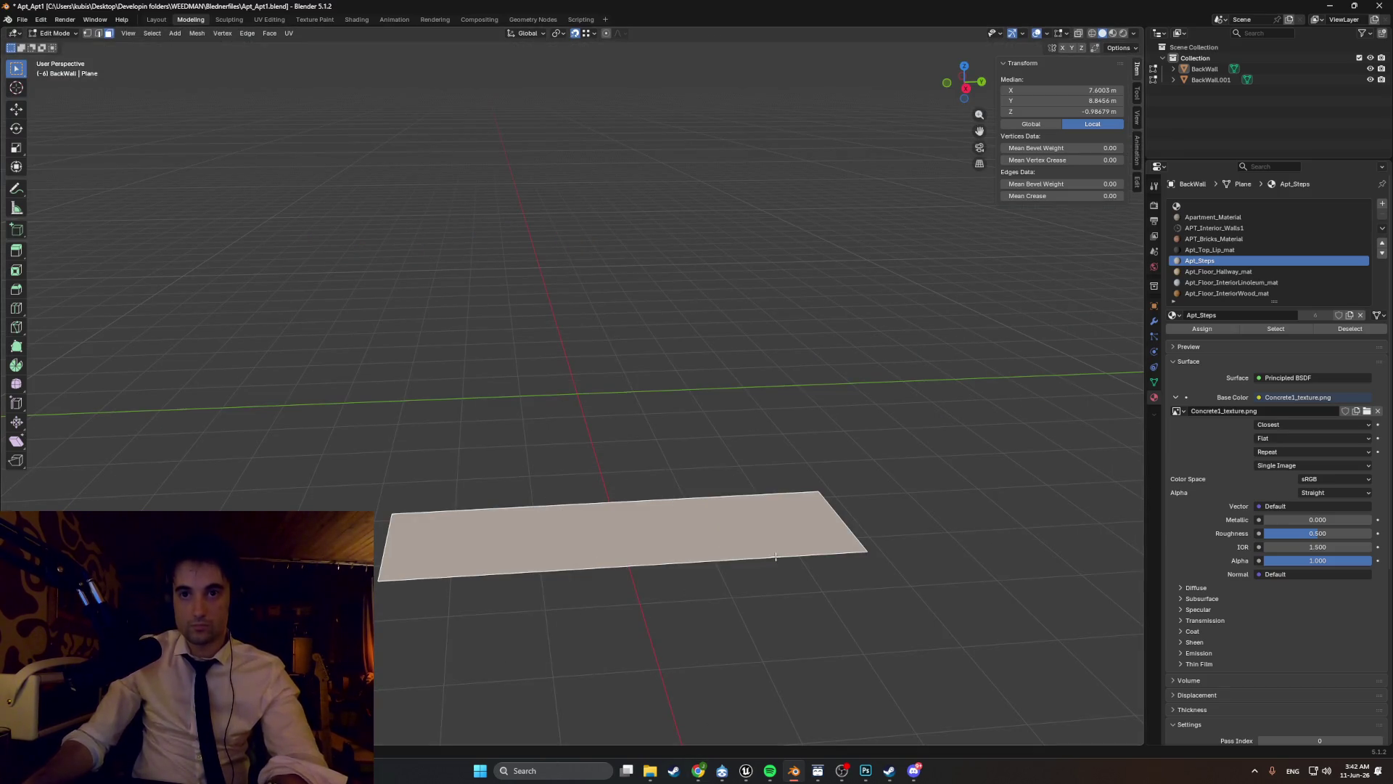
{"action": "key", "text": "g"}
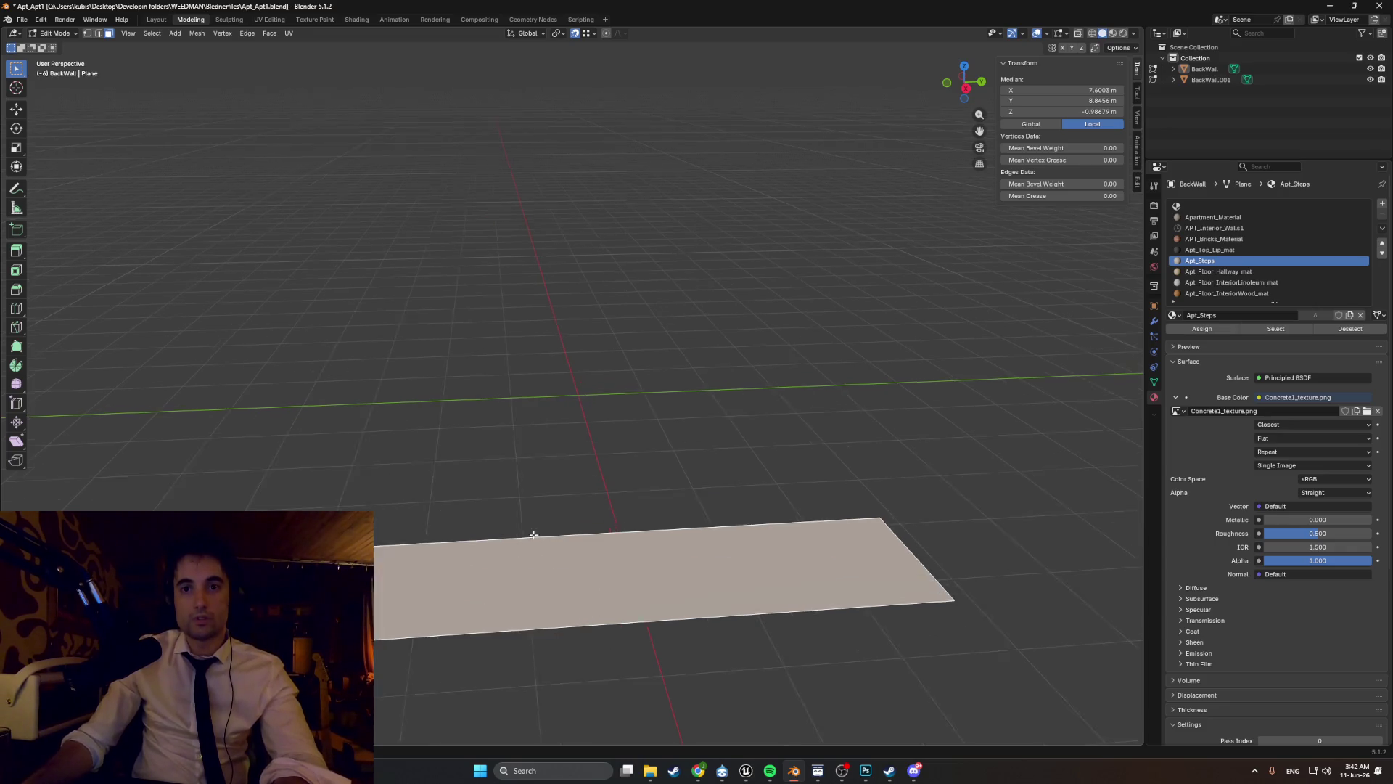
{"action": "key", "text": "Escape"}
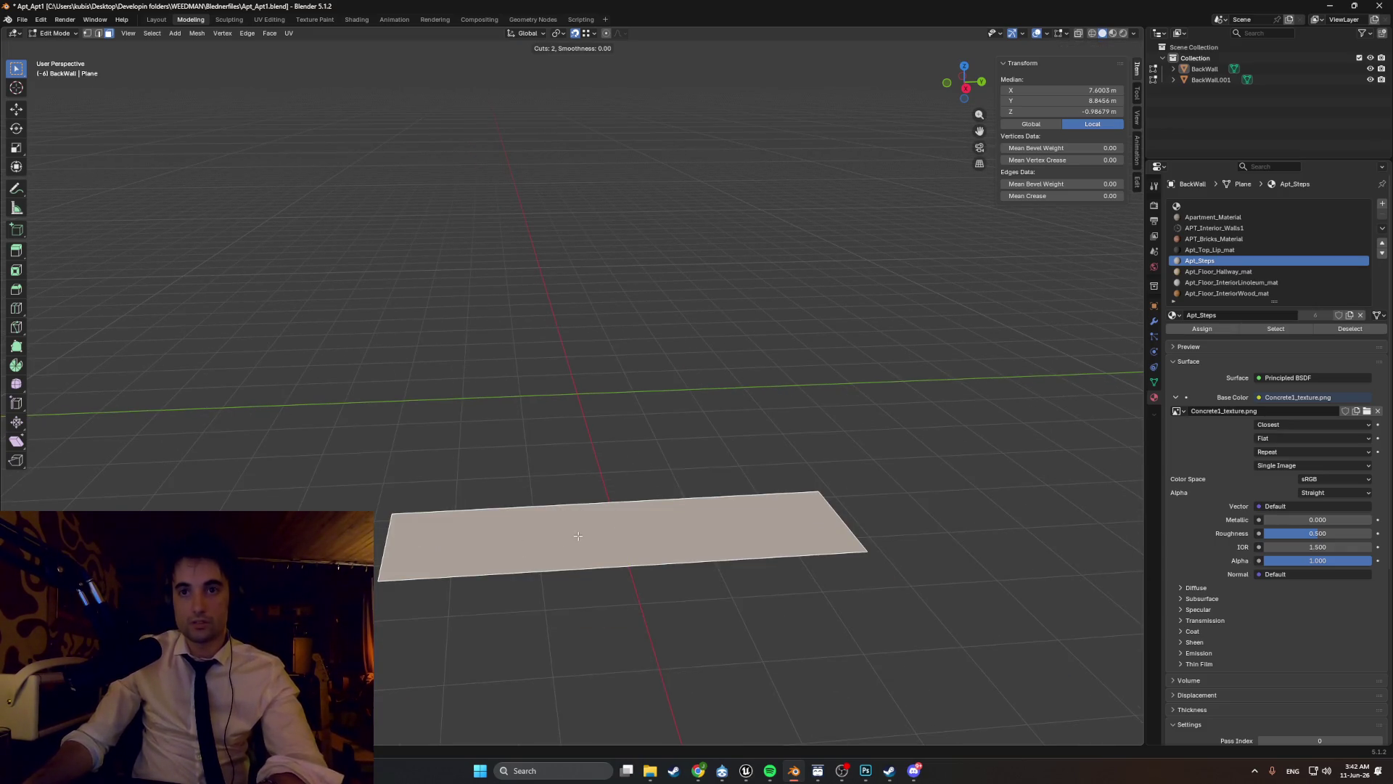
{"action": "left_click", "coordinate": [582, 571]}
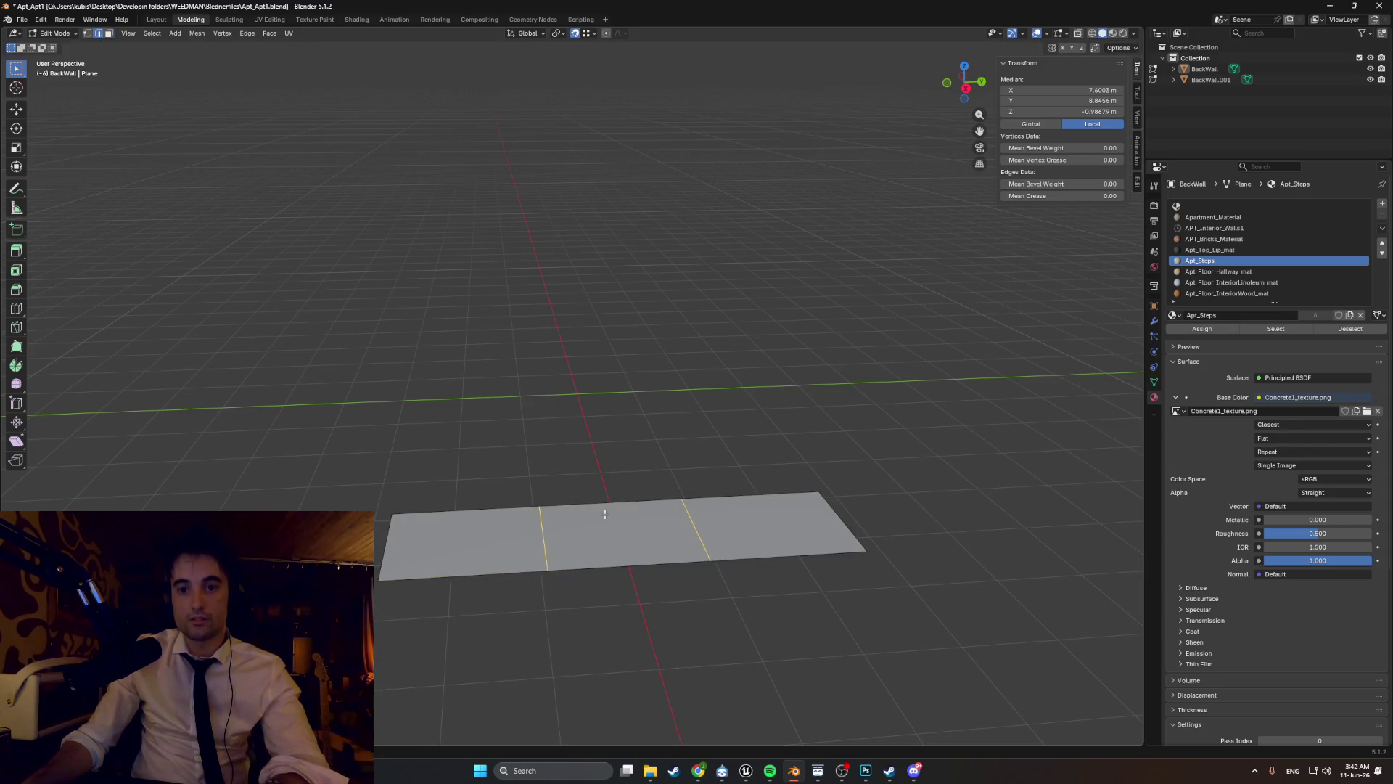
{"action": "key", "text": "KP_Divide"}
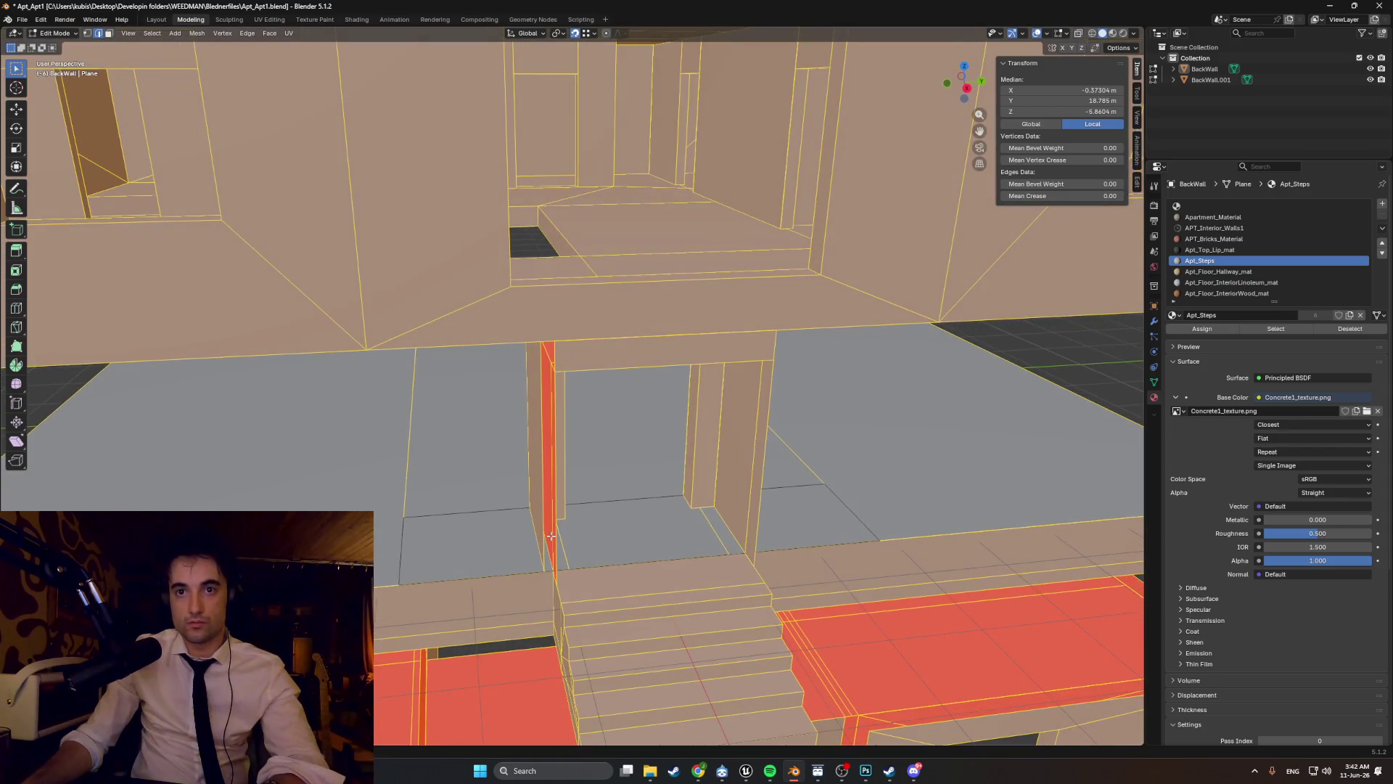
- Slide the vertical edge beside the doorway along the Y axis in two moves
{"action": "left_click", "coordinate": [565, 543]}
{"action": "key", "text": "g"}
{"action": "key", "text": "y"}
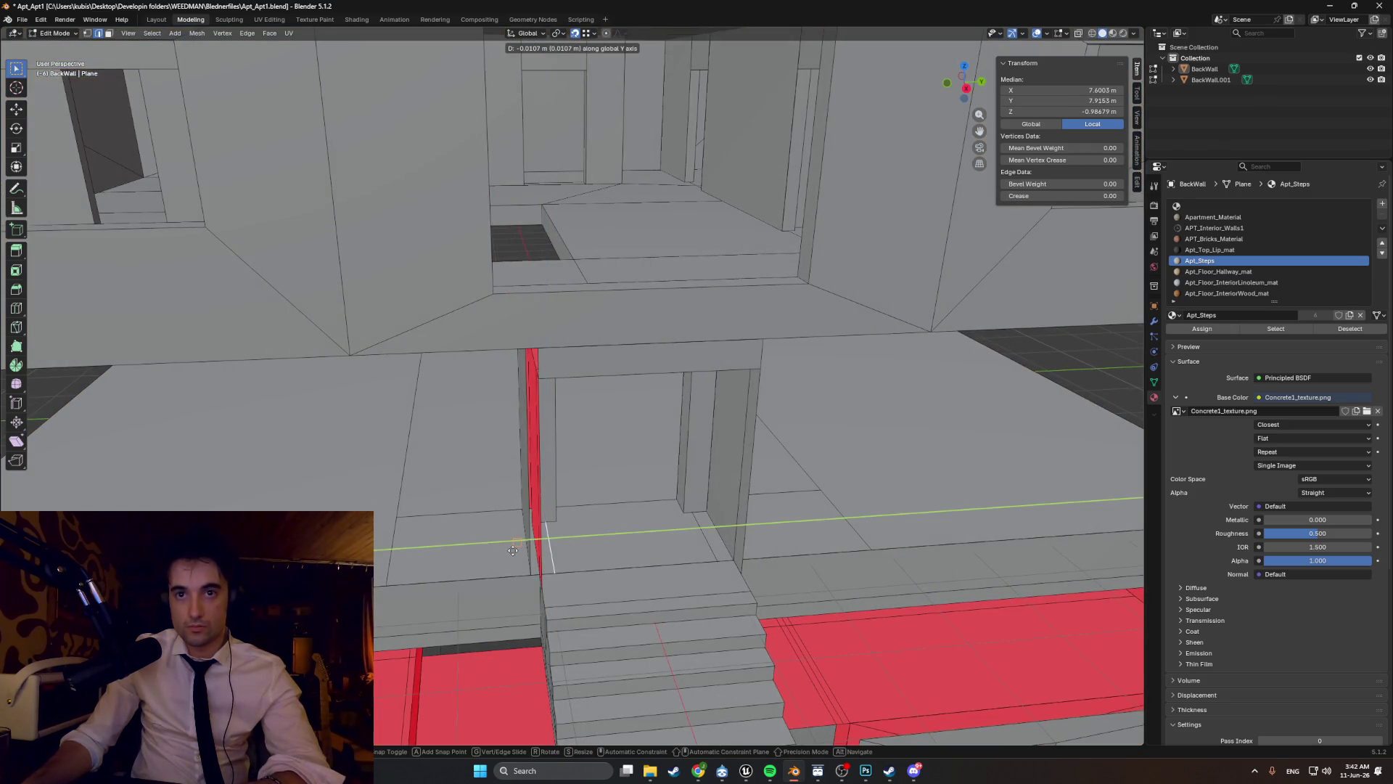
{"action": "left_click", "coordinate": [518, 511]}
{"action": "mouse_move", "coordinate": [518, 512]}
{"action": "middle_mouse_down"}
{"action": "mouse_move", "coordinate": [665, 532]}
{"action": "mouse_move", "coordinate": [623, 545]}
{"action": "mouse_move", "coordinate": [653, 541]}
{"action": "middle_mouse_up"}
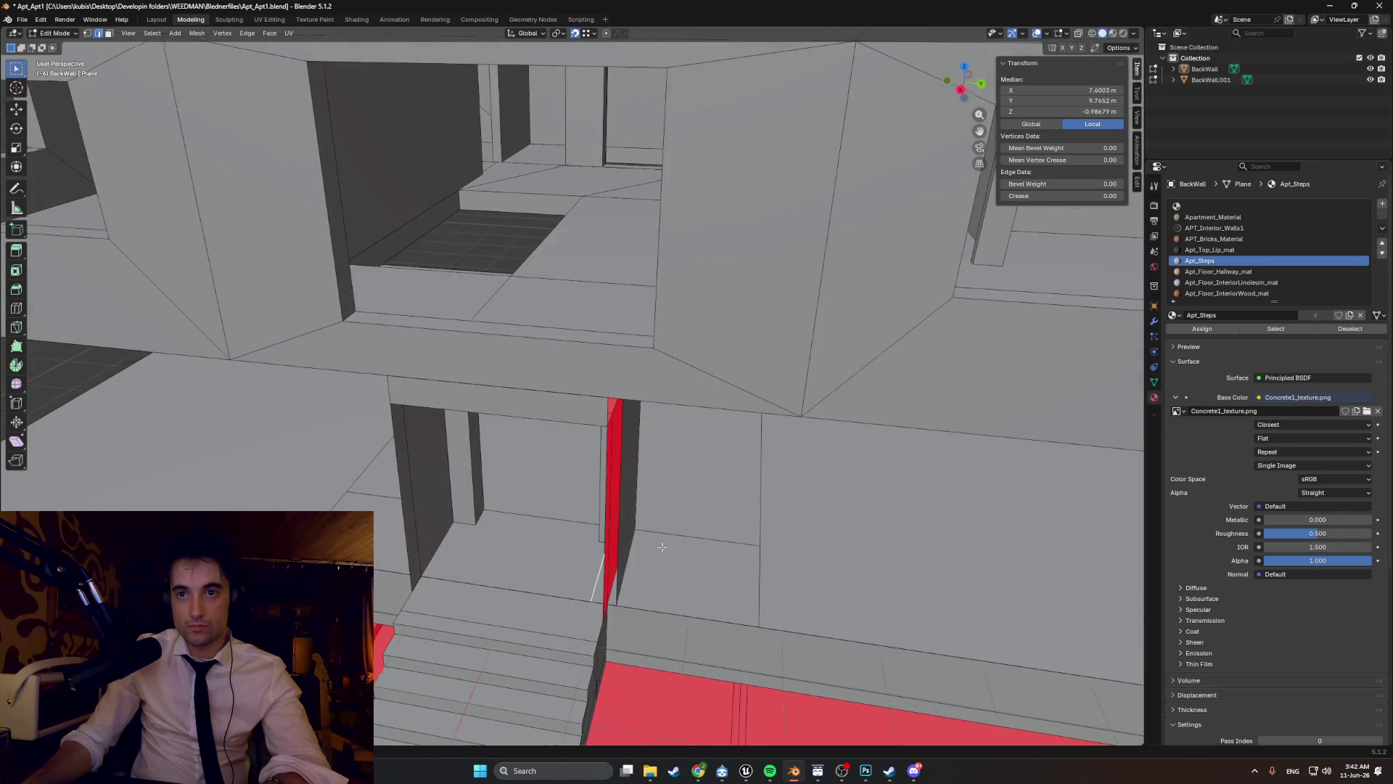
{"action": "key", "text": "g"}
{"action": "key", "text": "y"}
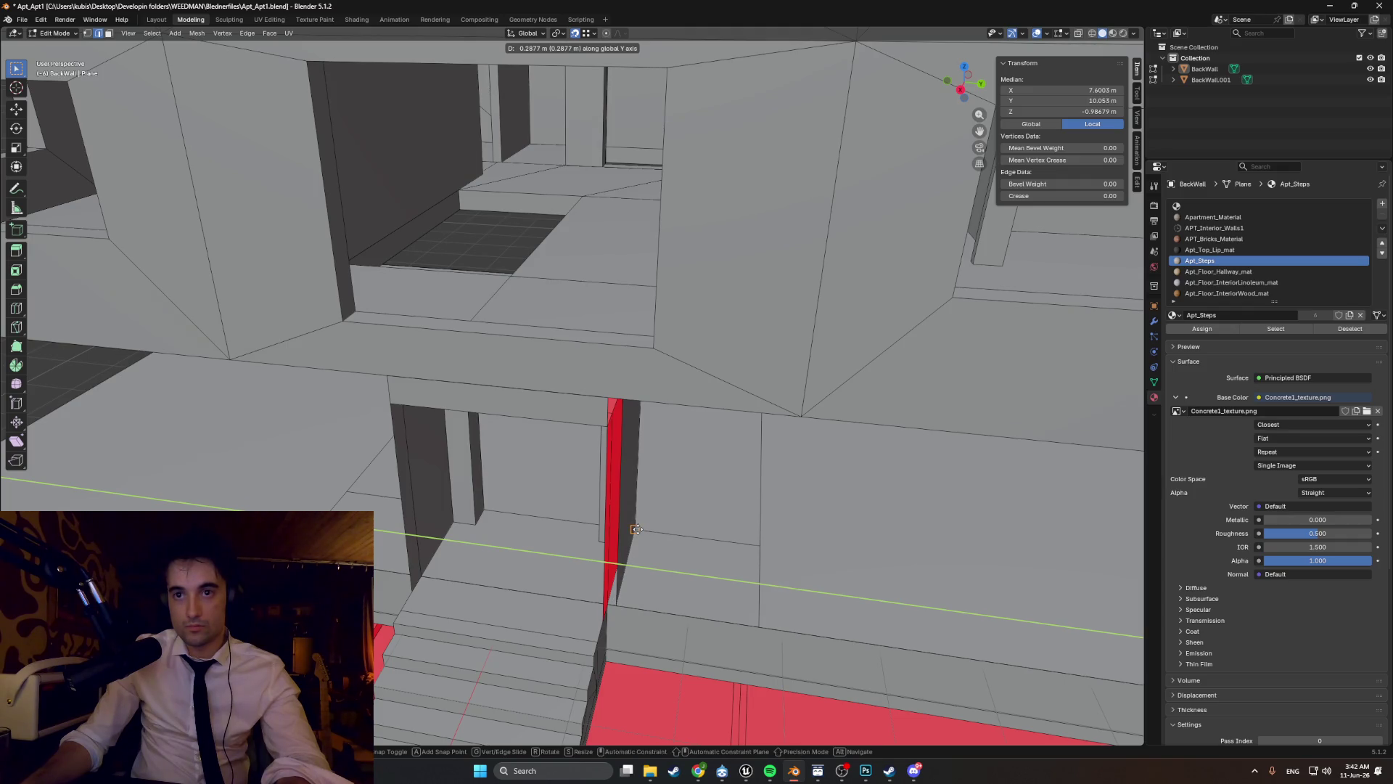
{"action": "left_click", "coordinate": [637, 529]}
{"action": "middle_click_drag", "start_coordinate": [693, 529], "coordinate": [690, 535]}
- Move the floor face beside the doorway along Y to the doorway's left side
{"action": "key", "text": "3"}
{"action": "left_click", "coordinate": [682, 551]}
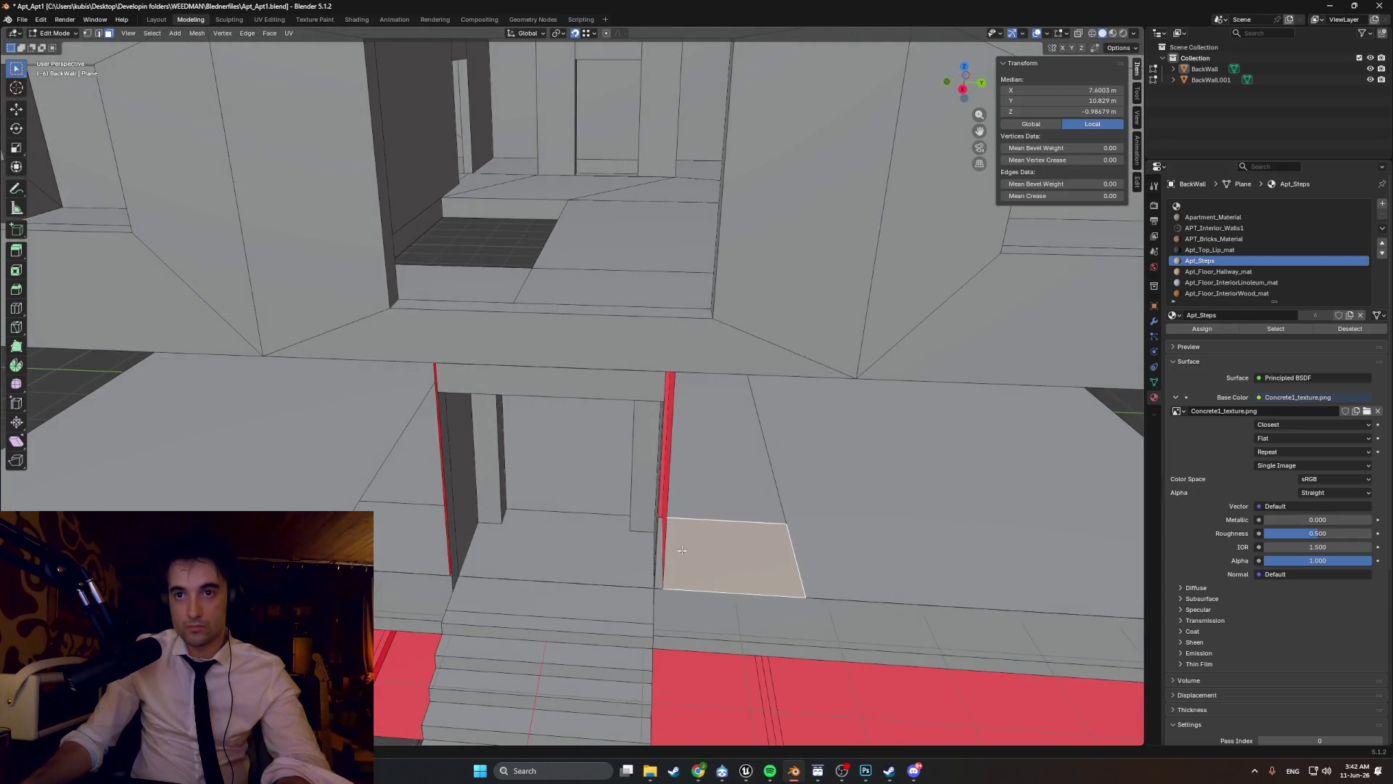
{"action": "key", "text": "g"}
{"action": "key", "text": "y"}
{"action": "left_click", "coordinate": [429, 532]}
{"action": "middle_click_drag", "start_coordinate": [428, 532], "coordinate": [524, 518]}
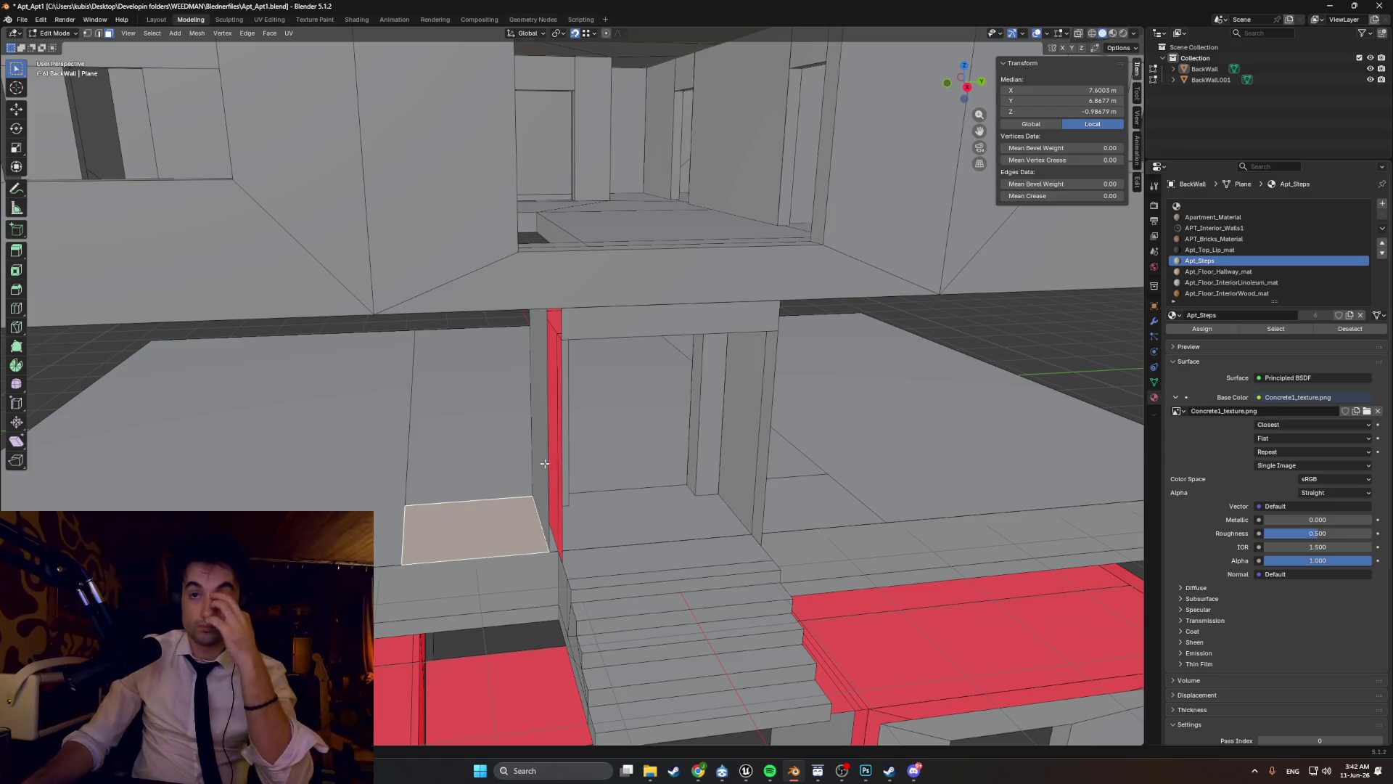
{"action": "mouse_move", "coordinate": [530, 465]}
{"action": "middle_mouse_down"}
{"action": "mouse_move", "coordinate": [508, 451]}
{"action": "mouse_move", "coordinate": [527, 469]}
{"action": "mouse_move", "coordinate": [519, 496]}
{"action": "mouse_move", "coordinate": [669, 455]}
{"action": "mouse_move", "coordinate": [771, 464]}
{"action": "mouse_move", "coordinate": [525, 470]}
{"action": "mouse_move", "coordinate": [748, 517]}
{"action": "mouse_move", "coordinate": [640, 524]}
{"action": "mouse_move", "coordinate": [584, 491]}
{"action": "mouse_move", "coordinate": [523, 488]}
{"action": "mouse_move", "coordinate": [469, 543]}
{"action": "mouse_move", "coordinate": [508, 565]}
{"action": "middle_mouse_up"}
- Select the large hallway floor face, undo, and inspect the doorways around the red pillar
{"action": "left_click", "coordinate": [520, 495]}
{"action": "key", "text": "ctrl+z"}
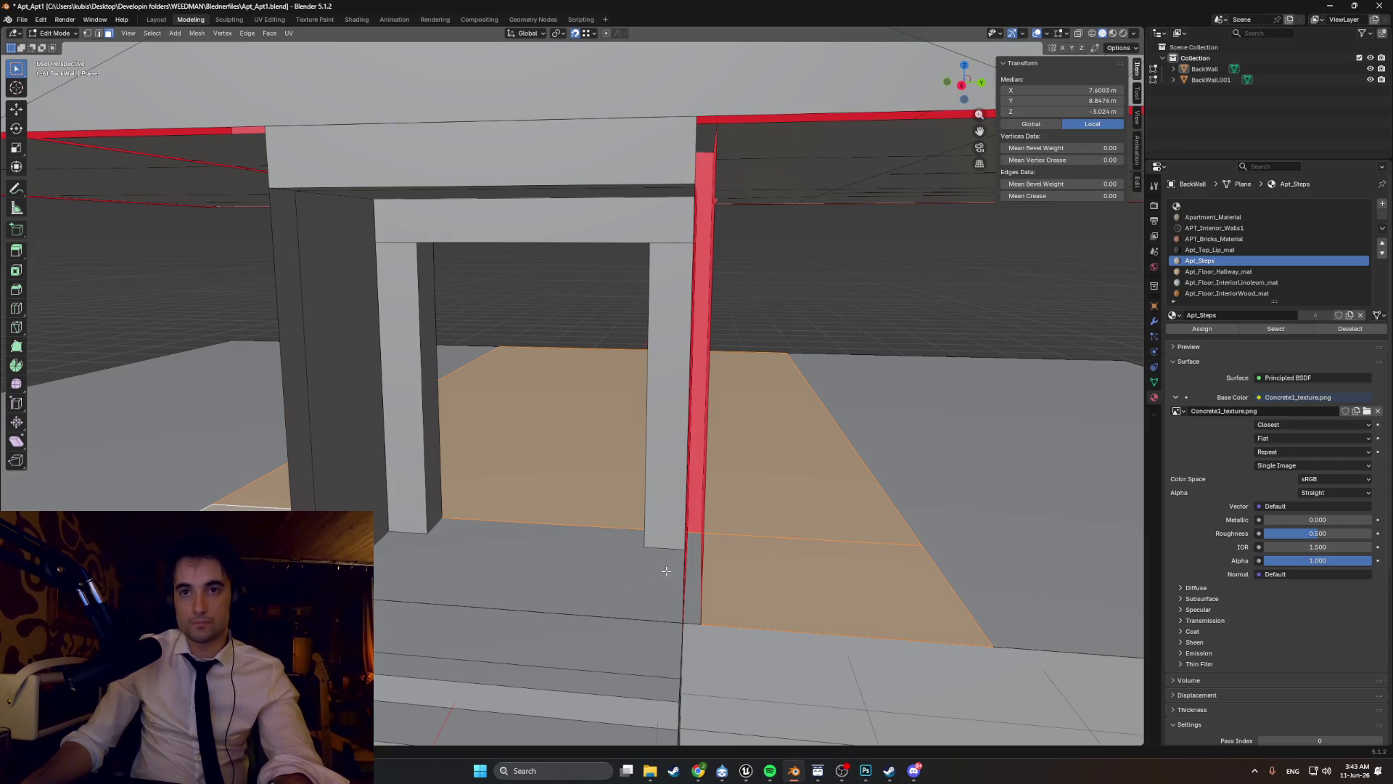
{"action": "middle_click_drag", "start_coordinate": [666, 571], "coordinate": [658, 571]}
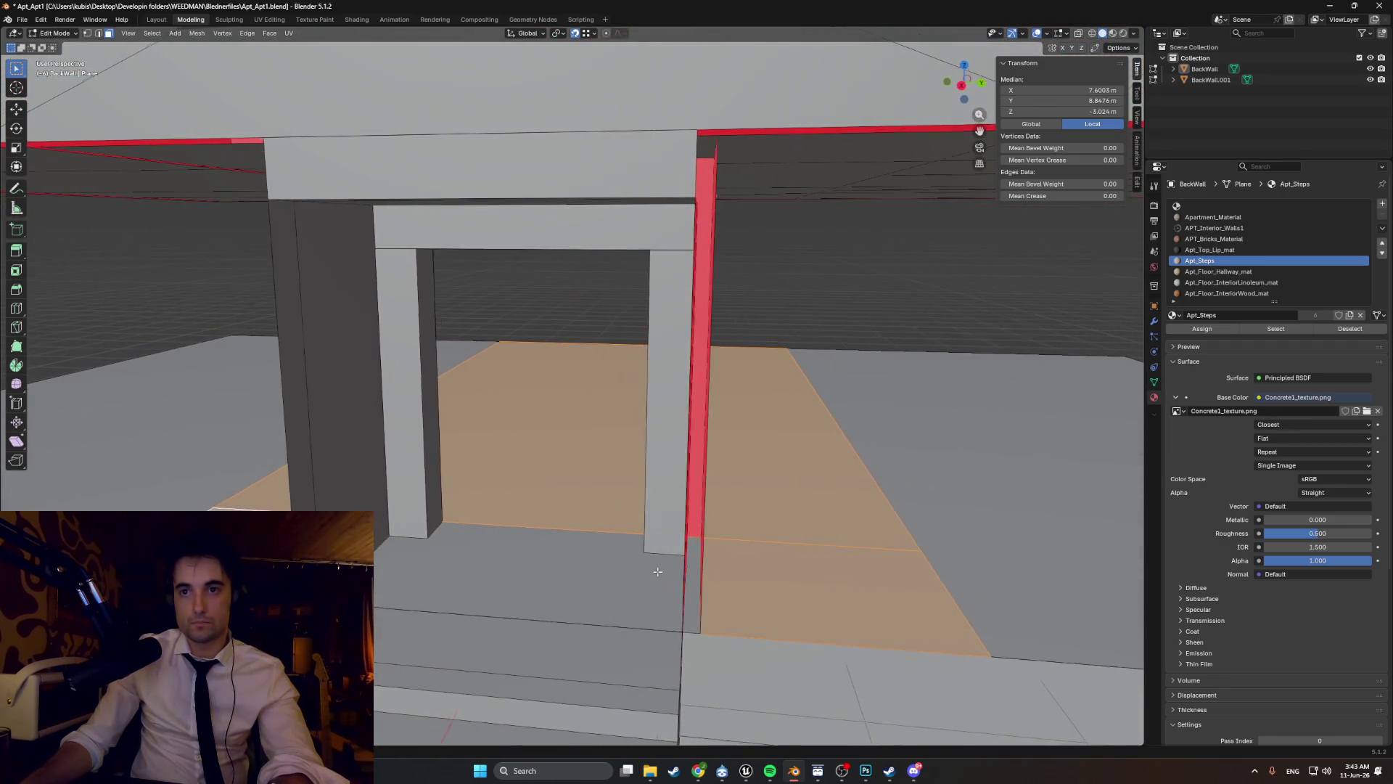
{"action": "scroll", "coordinate": [657, 571], "scroll_direction": "down", "scroll_amount": 8}
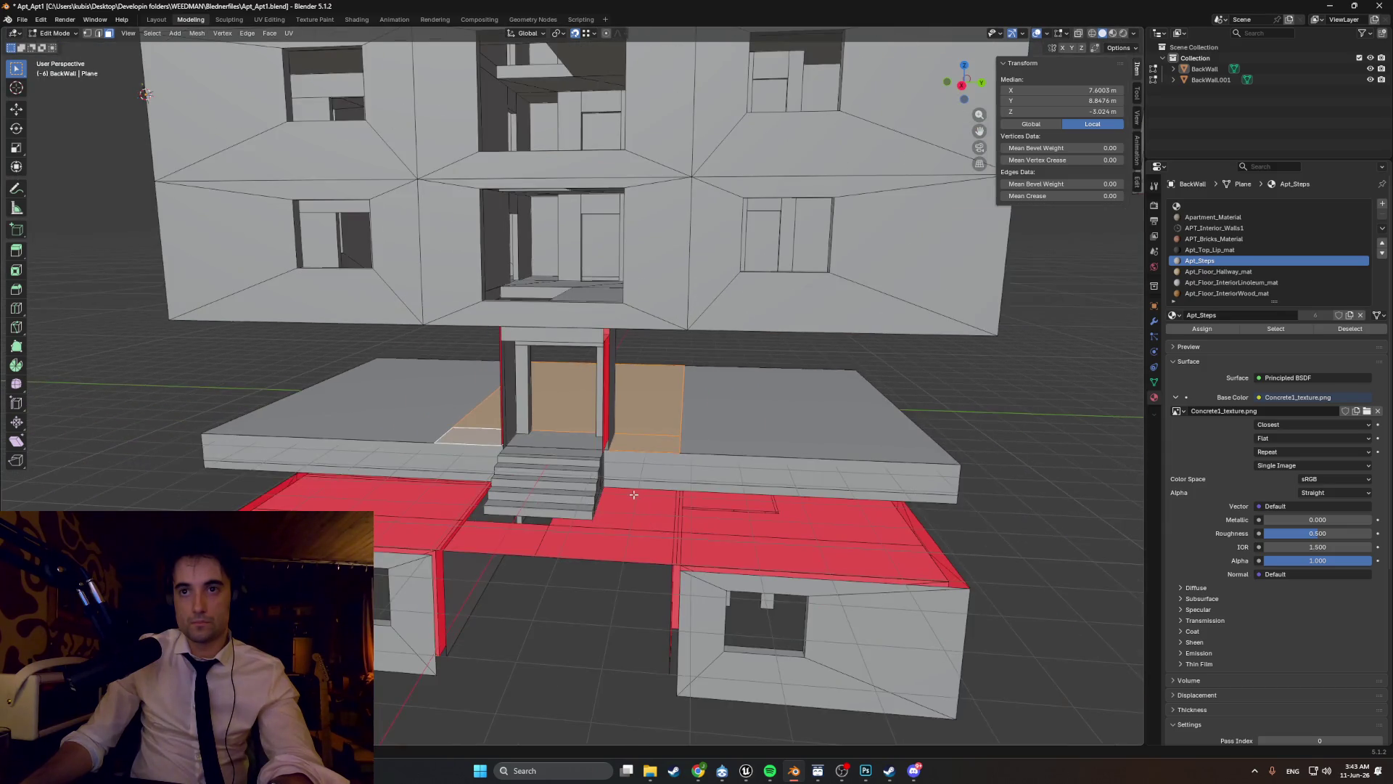
- In orthographic side view with X-ray on, box-select the whole base slab, stairs and door posts
{"action": "mouse_move", "coordinate": [633, 494]}
{"action": "middle_mouse_down"}
{"action": "mouse_move", "coordinate": [508, 475]}
{"action": "mouse_move", "coordinate": [501, 459]}
{"action": "mouse_move", "coordinate": [685, 460]}
{"action": "middle_mouse_up"}
{"action": "key", "text": "ctrl+KP_3"}
{"action": "key", "text": "ctrl+KP_1"}
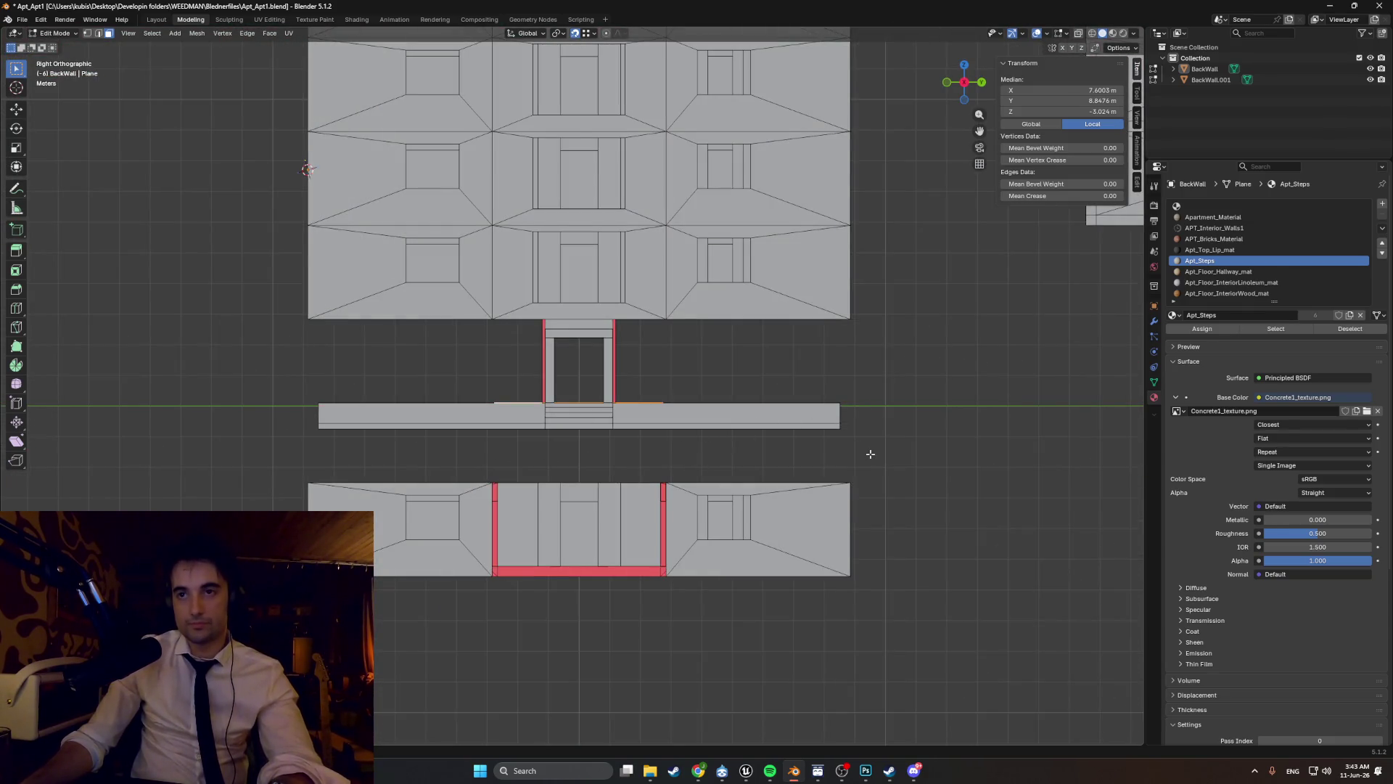
{"action": "left_click_drag", "start_coordinate": [871, 453], "coordinate": [290, 352]}
{"action": "key", "text": "alt+z"}
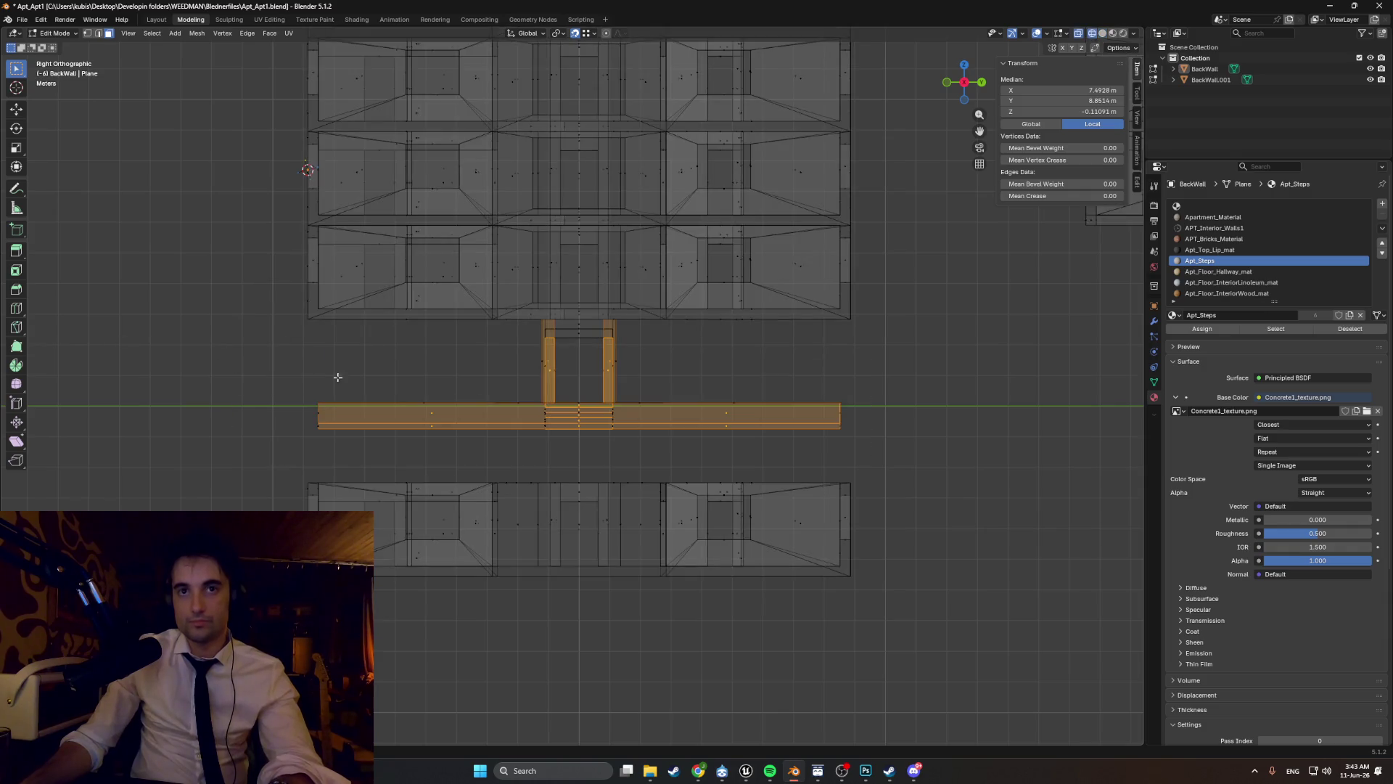
{"action": "mouse_move", "coordinate": [915, 457]}
{"action": "left_mouse_down"}
{"action": "mouse_move", "coordinate": [388, 351]}
{"action": "mouse_move", "coordinate": [259, 342]}
{"action": "left_mouse_up"}
{"action": "scroll", "coordinate": [482, 373], "scroll_direction": "up", "scroll_amount": 3}
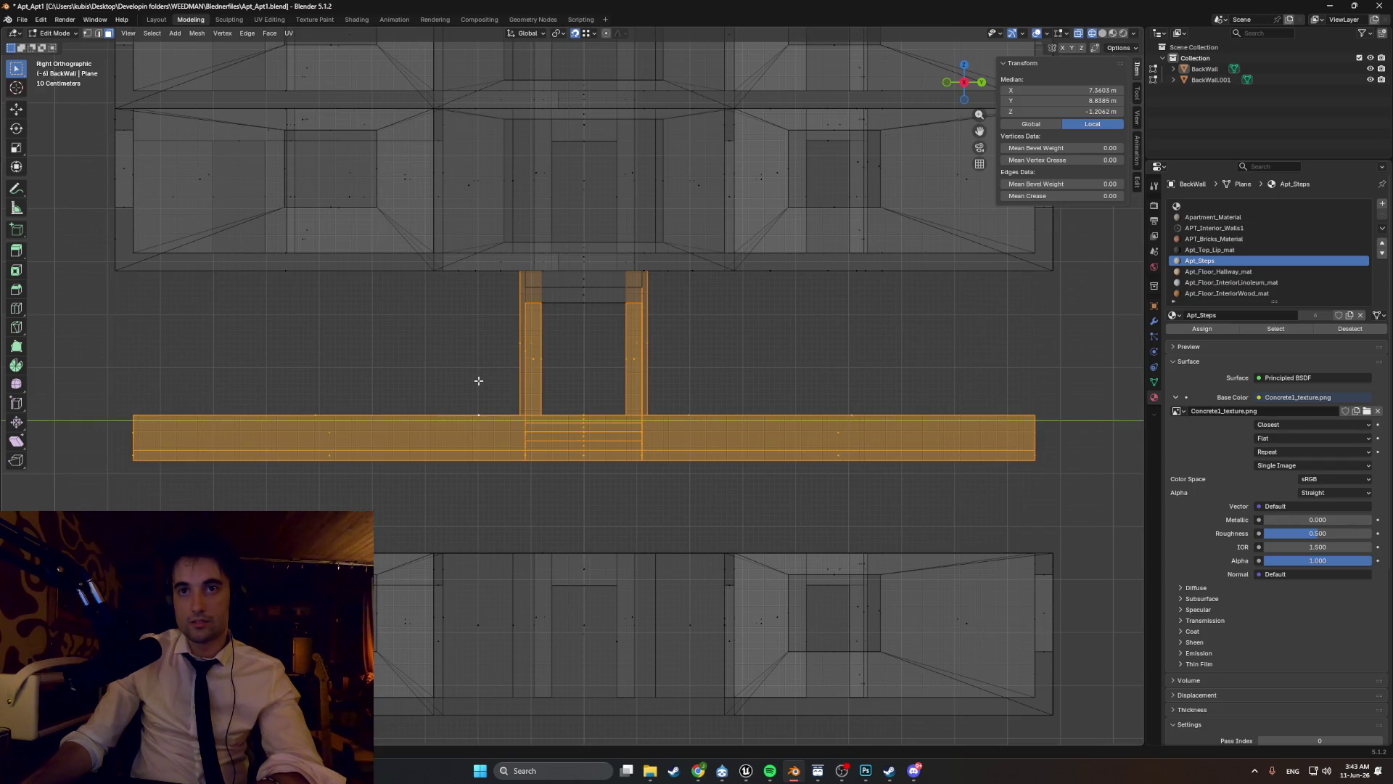
- Lower the selected base slab about 1 m along Z
{"action": "key", "text": "g"}
{"action": "key", "text": "z"}
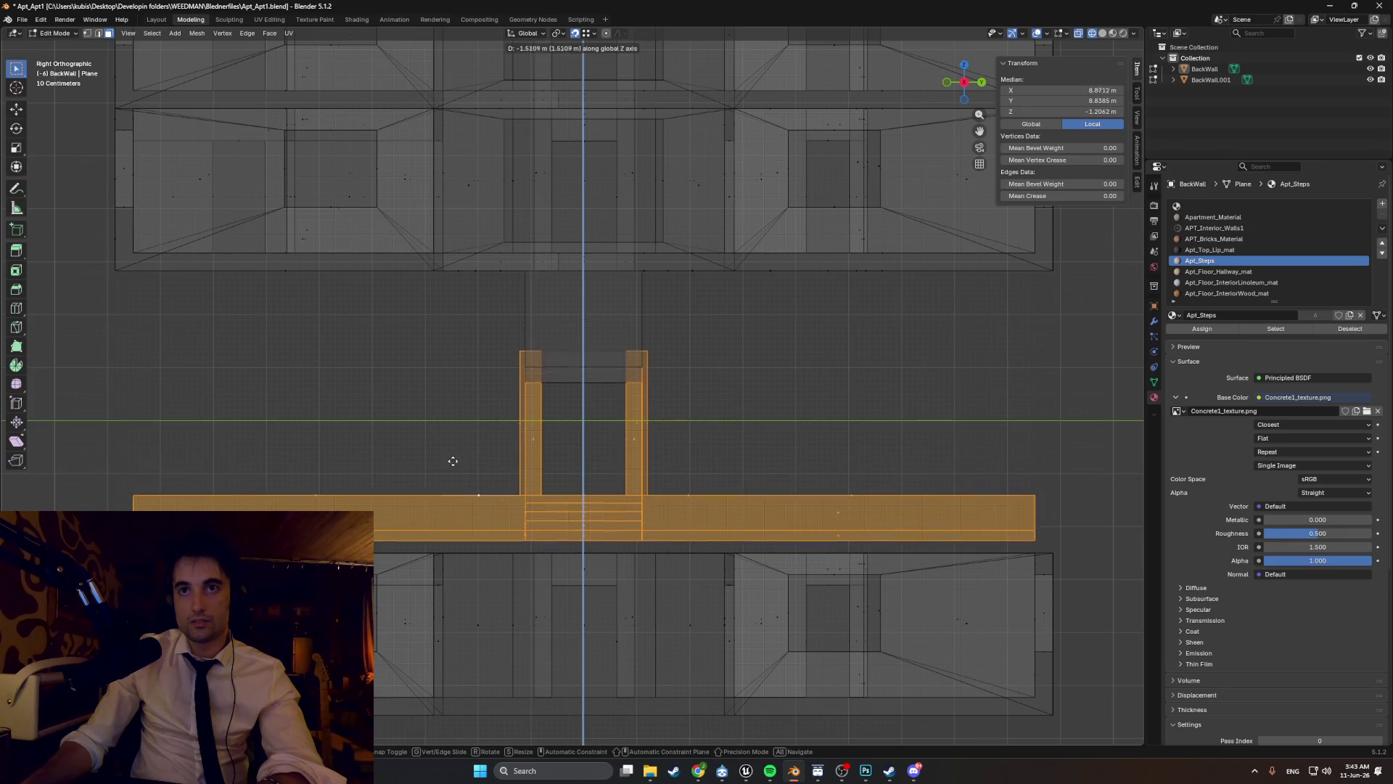
{"action": "left_click", "coordinate": [439, 432]}
{"action": "mouse_move", "coordinate": [438, 432]}
{"action": "middle_mouse_down"}
{"action": "mouse_move", "coordinate": [602, 418]}
{"action": "mouse_move", "coordinate": [482, 414]}
{"action": "mouse_move", "coordinate": [514, 419]}
{"action": "middle_mouse_up"}
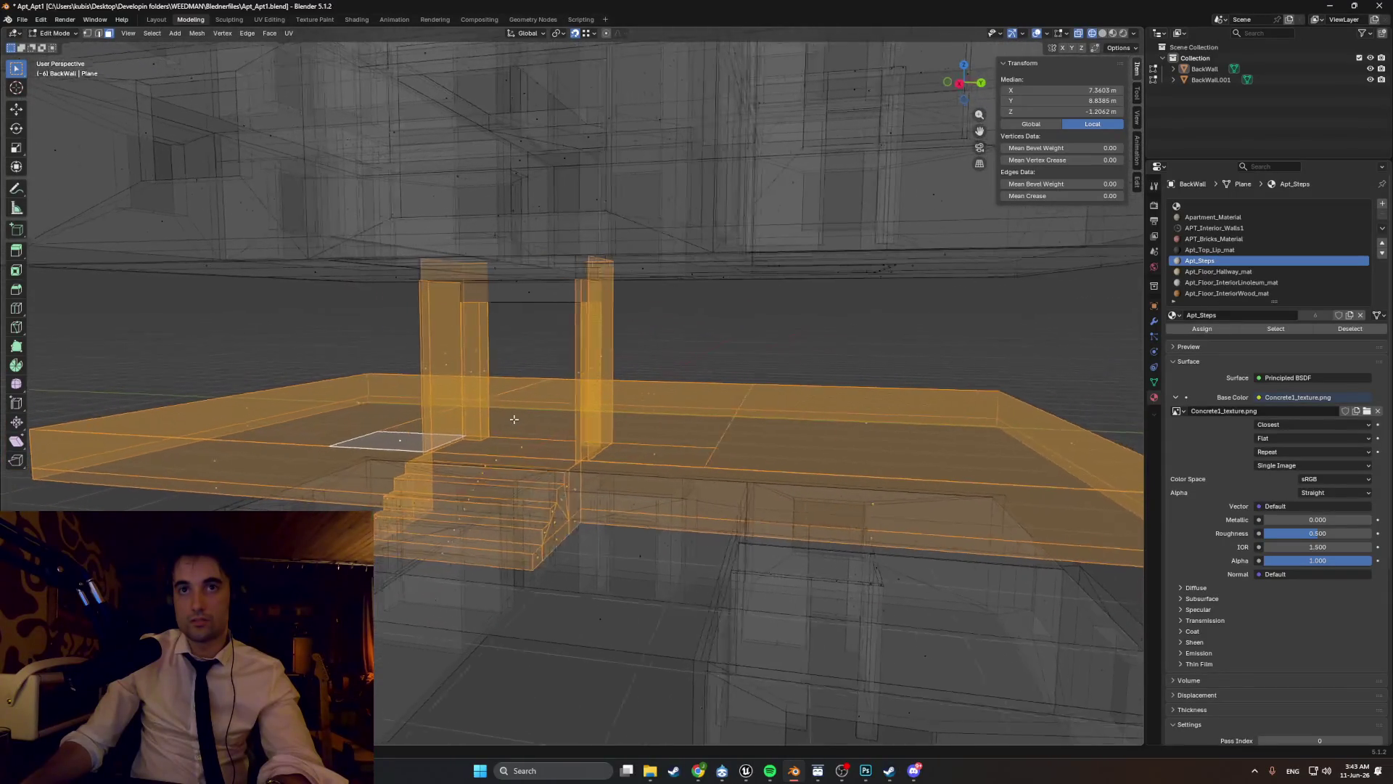
{"action": "key", "text": "KP_3"}
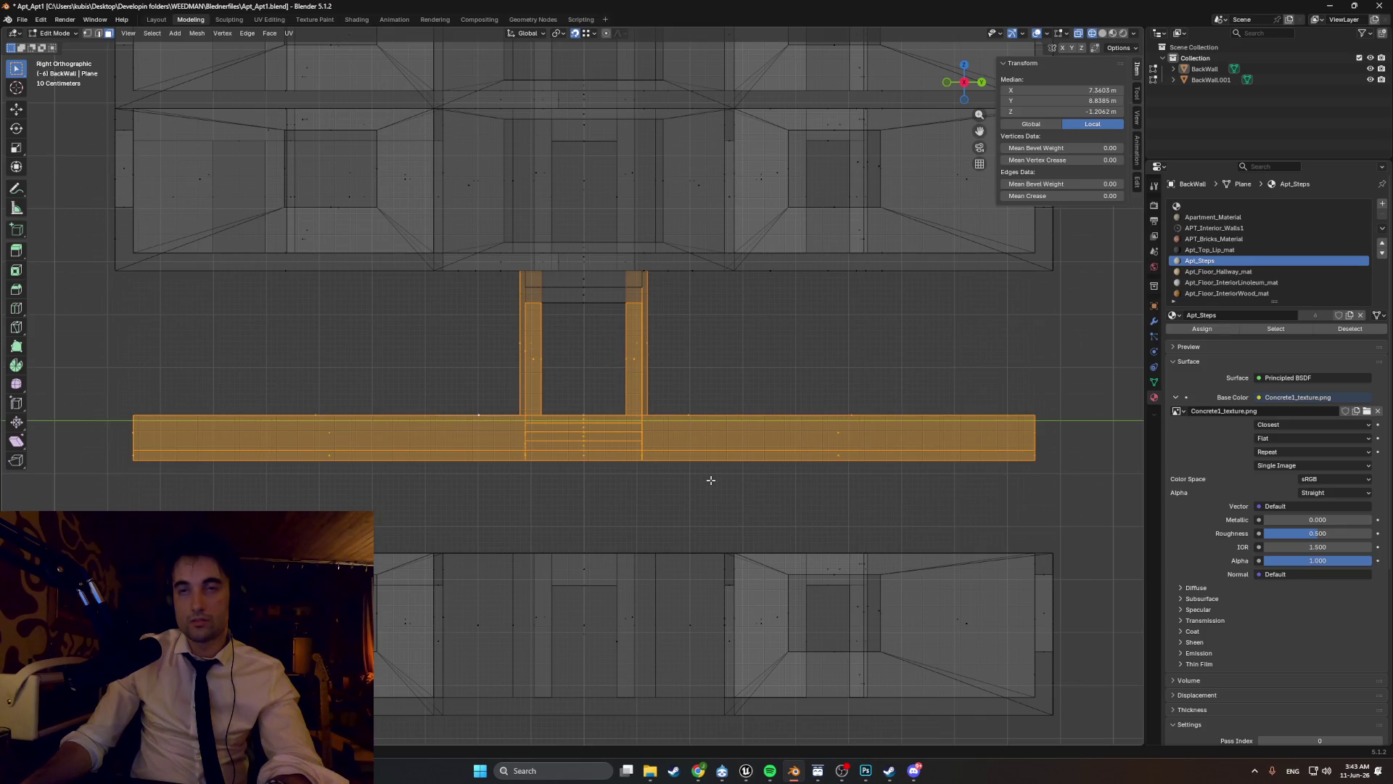
- Box-select the entrance arch and steps and lower them along Z
{"action": "left_click_drag", "start_coordinate": [699, 471], "coordinate": [540, 291]}
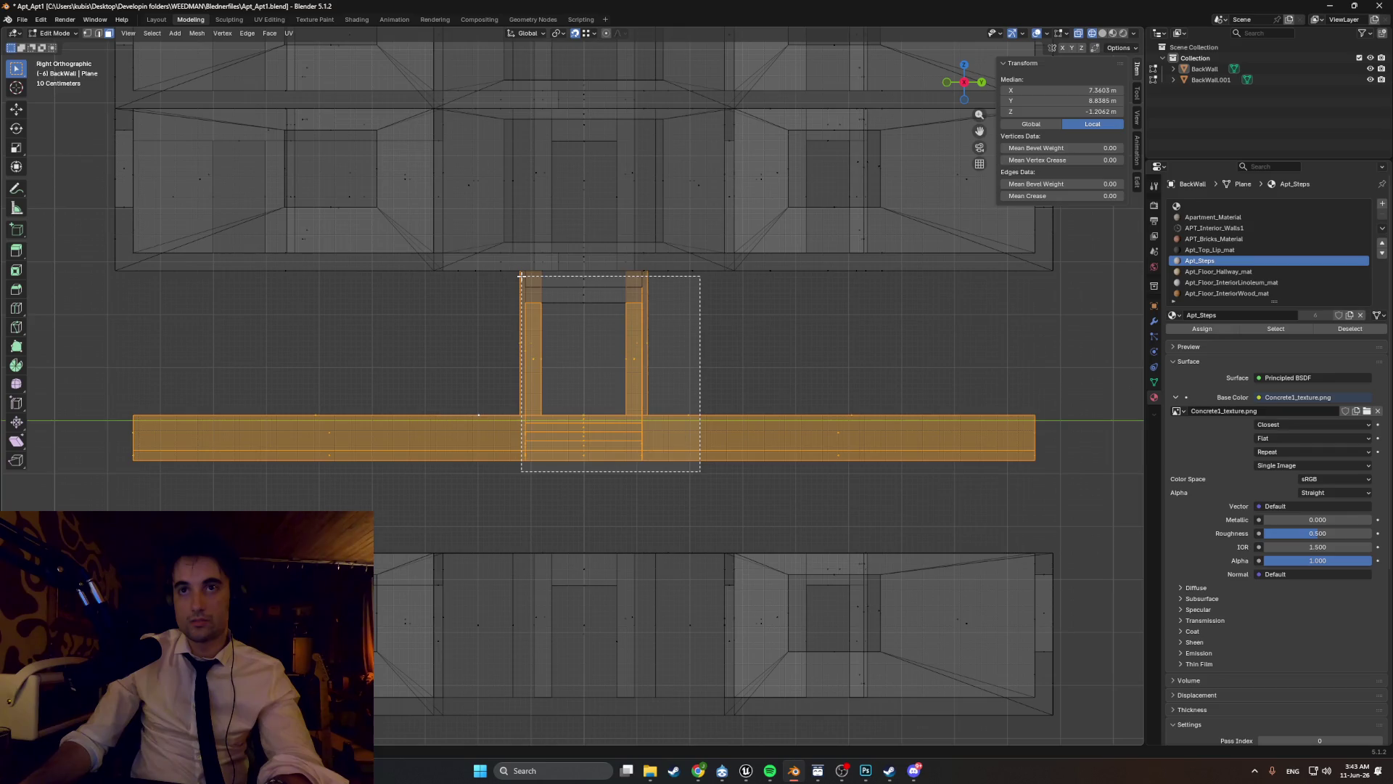
{"action": "key", "text": "g"}
{"action": "key", "text": "z"}
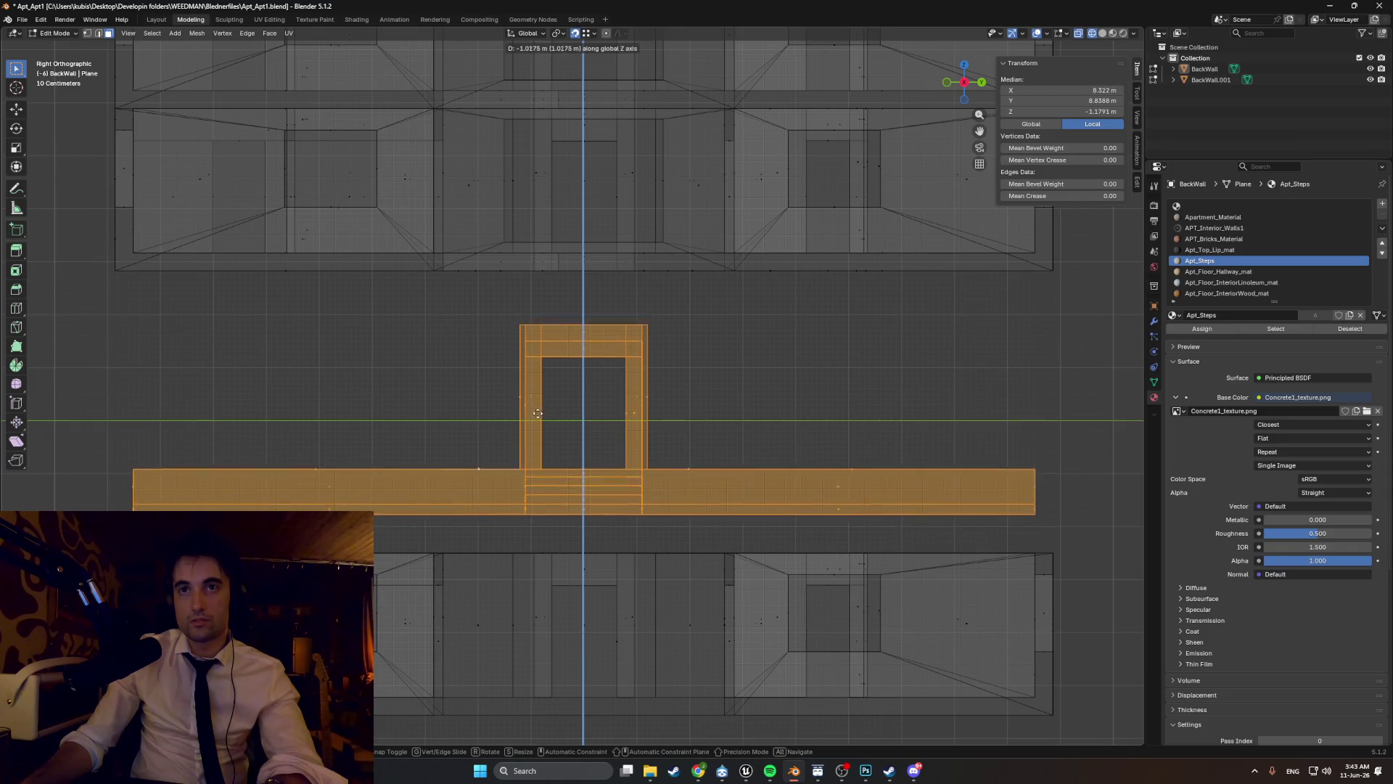
{"action": "left_click", "coordinate": [651, 513]}
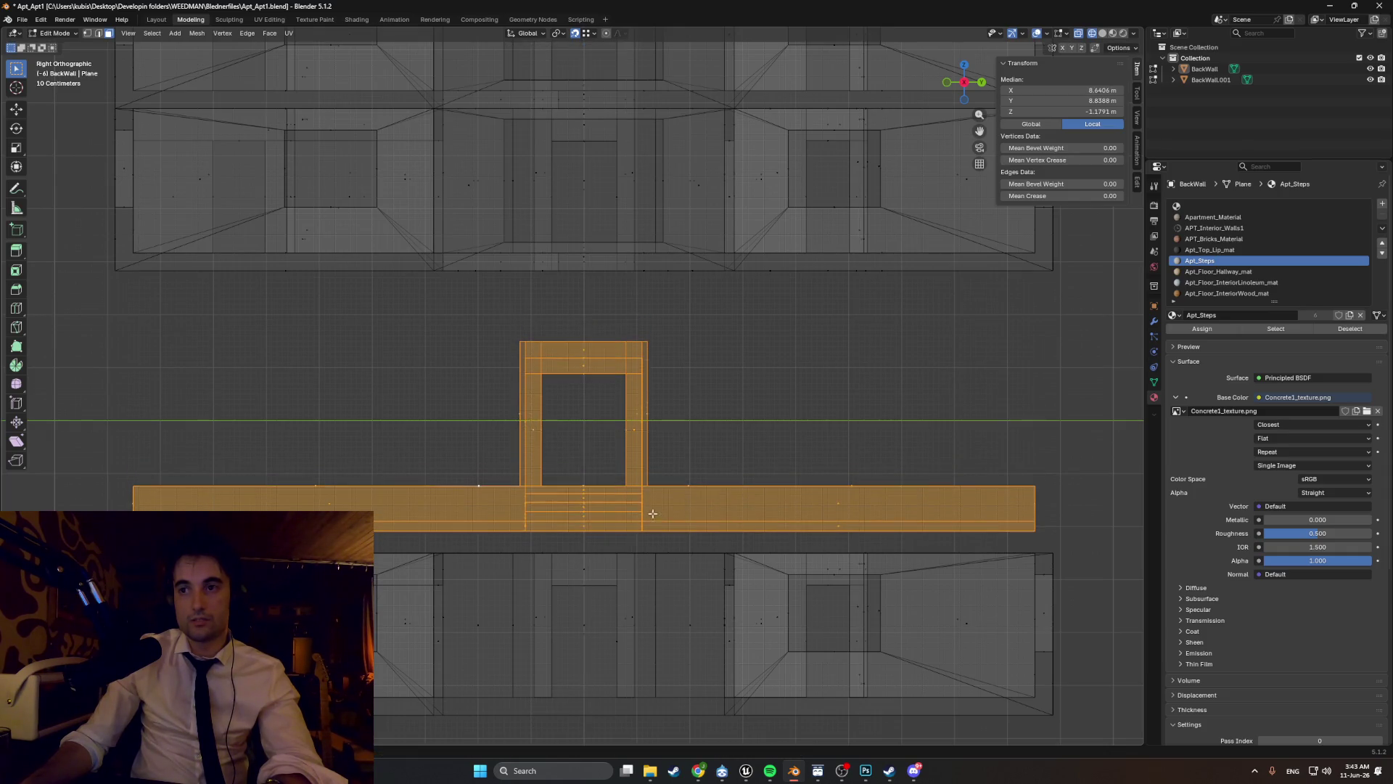
- Box-select the lower wall block and frame it in view
{"action": "middle_click_drag", "start_coordinate": [651, 513], "coordinate": [633, 357], "text": "shift"}
{"action": "mouse_move", "coordinate": [1086, 664]}
{"action": "left_mouse_down"}
{"action": "mouse_move", "coordinate": [442, 451]}
{"action": "mouse_move", "coordinate": [83, 403]}
{"action": "left_mouse_up"}
{"action": "middle_click_drag", "start_coordinate": [284, 348], "coordinate": [311, 442], "text": "shift"}
- Raise the lower wall block along Z into place
{"action": "key", "text": "g"}
{"action": "key", "text": "z"}
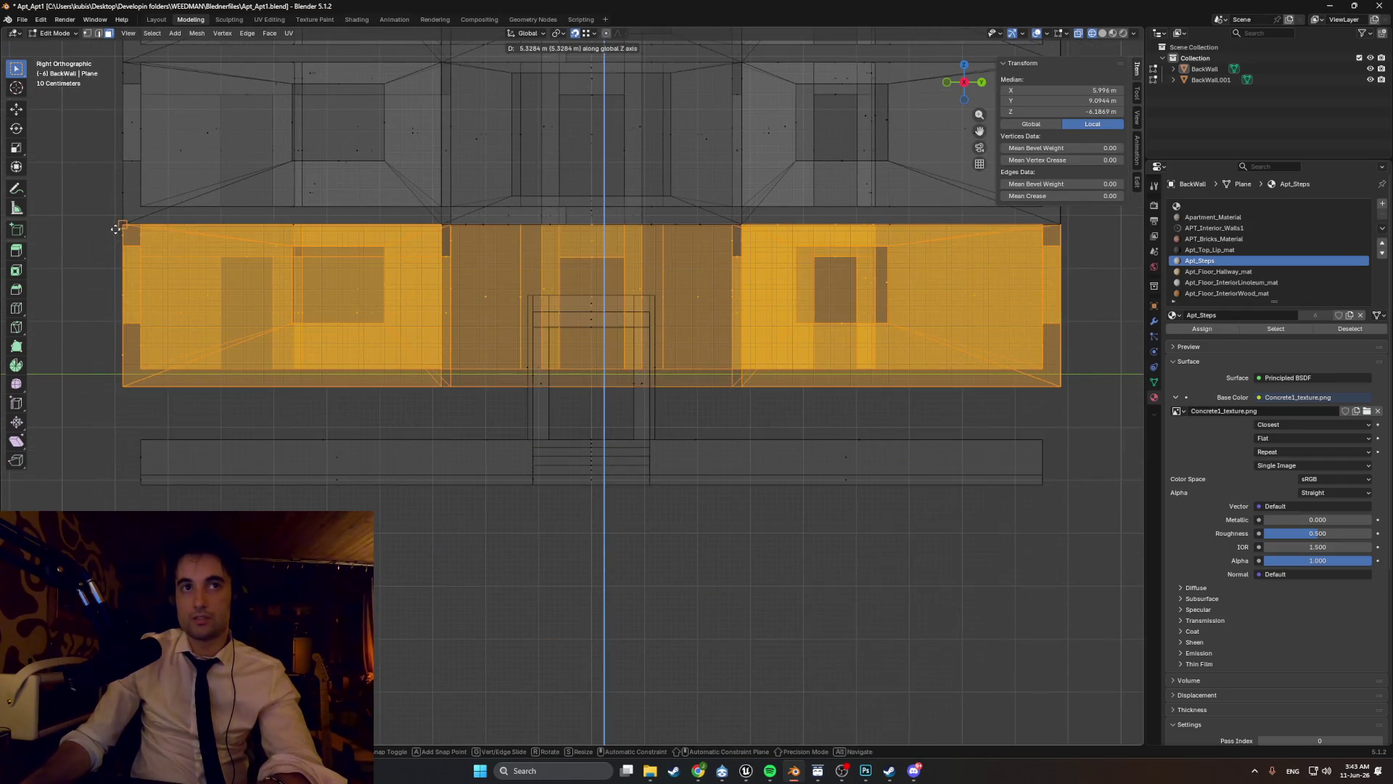
{"action": "left_click", "coordinate": [516, 383]}
{"action": "mouse_move", "coordinate": [668, 449]}
{"action": "middle_mouse_down"}
{"action": "mouse_move", "coordinate": [563, 451]}
{"action": "mouse_move", "coordinate": [655, 456]}
{"action": "middle_mouse_up"}
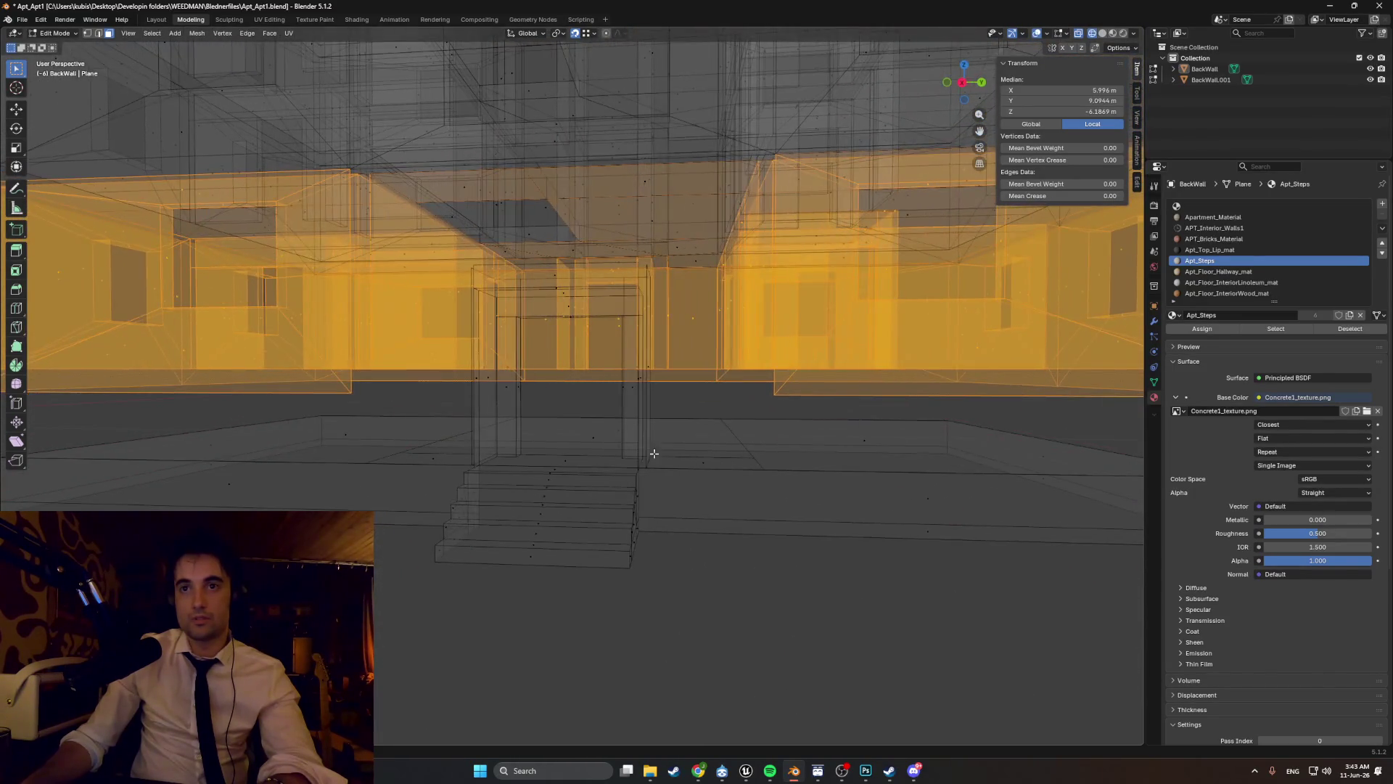
- In Right Ortho view, box-select the entrance floor, steps and arch together
{"action": "key", "text": "KP_3"}
{"action": "mouse_move", "coordinate": [1075, 543]}
{"action": "left_mouse_down"}
{"action": "mouse_move", "coordinate": [651, 427]}
{"action": "mouse_move", "coordinate": [94, 405]}
{"action": "left_mouse_up"}
{"action": "mouse_move", "coordinate": [485, 438]}
{"action": "middle_mouse_down"}
{"action": "mouse_move", "coordinate": [541, 457]}
{"action": "mouse_move", "coordinate": [608, 529]}
{"action": "mouse_move", "coordinate": [664, 560]}
{"action": "middle_mouse_up"}
{"action": "left_click_drag", "start_coordinate": [748, 624], "coordinate": [470, 363]}
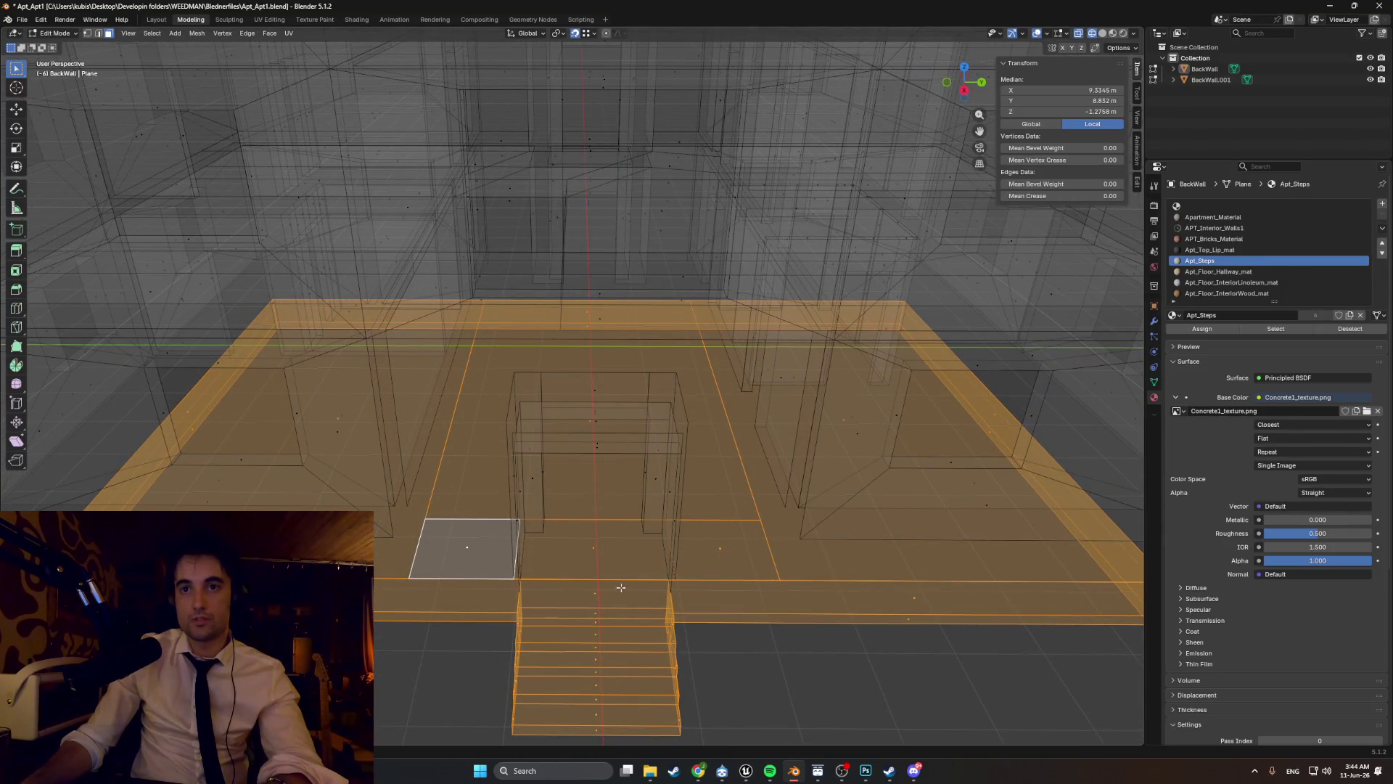
{"action": "mouse_move", "coordinate": [686, 593]}
{"action": "left_mouse_down"}
{"action": "mouse_move", "coordinate": [569, 420]}
{"action": "mouse_move", "coordinate": [476, 368]}
{"action": "left_mouse_up"}
{"action": "mouse_move", "coordinate": [479, 371]}
{"action": "middle_mouse_down"}
{"action": "mouse_move", "coordinate": [516, 399]}
{"action": "mouse_move", "coordinate": [504, 408]}
{"action": "mouse_move", "coordinate": [515, 435]}
{"action": "middle_mouse_up"}
{"action": "key", "text": "KP_3"}
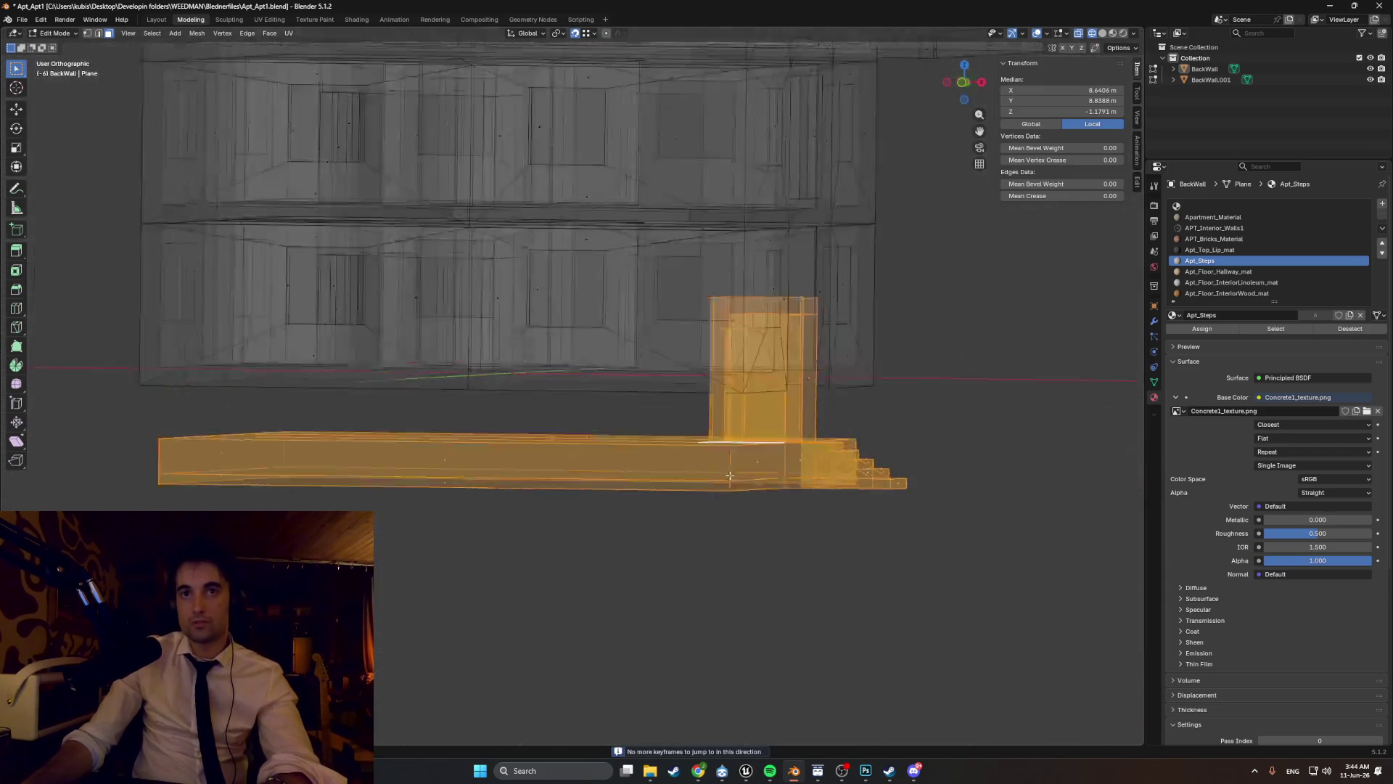
{"action": "scroll", "coordinate": [523, 478], "scroll_direction": "up", "scroll_amount": 1}
{"action": "middle_click_drag", "start_coordinate": [501, 335], "coordinate": [501, 447], "text": "shift"}
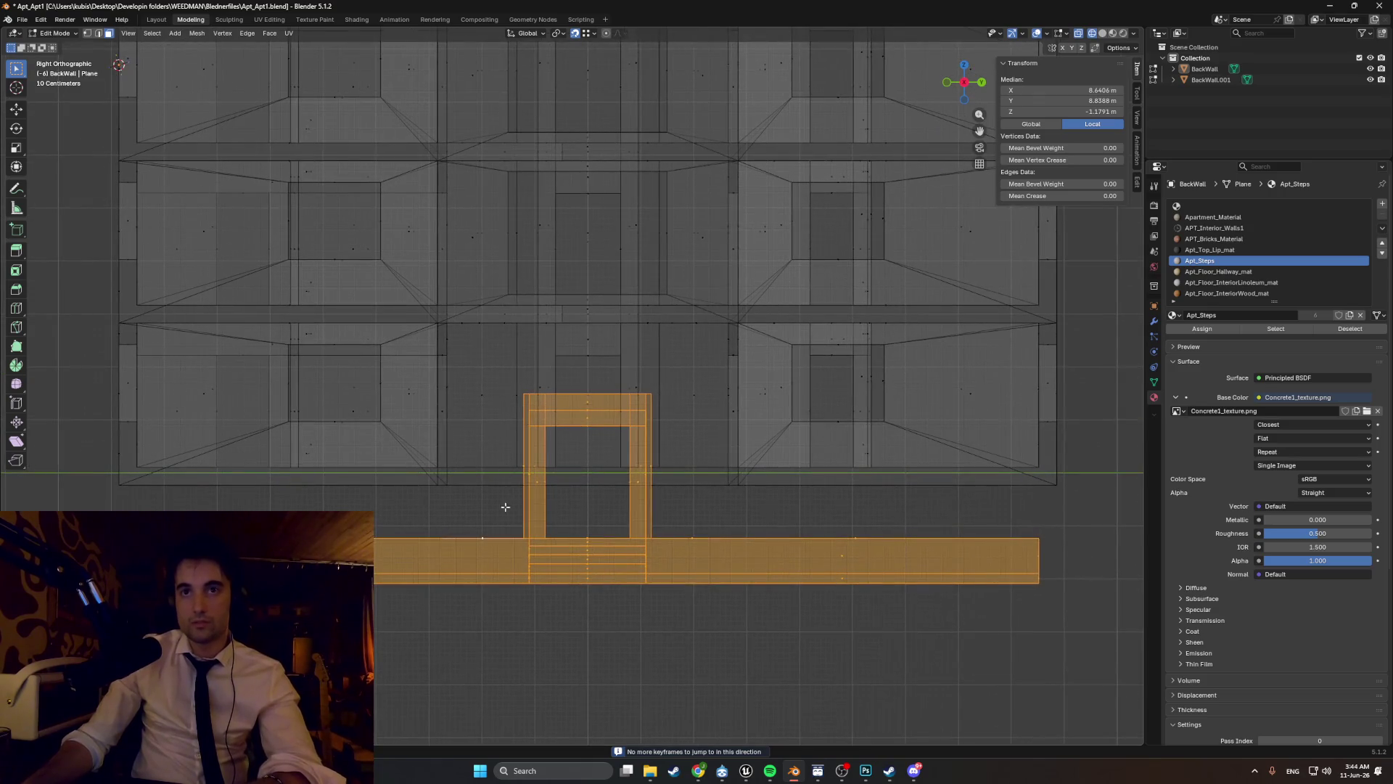
- Cancel the vertical move and undo the entrance back to its earlier position
{"action": "key", "text": "g"}
{"action": "key", "text": "z"}
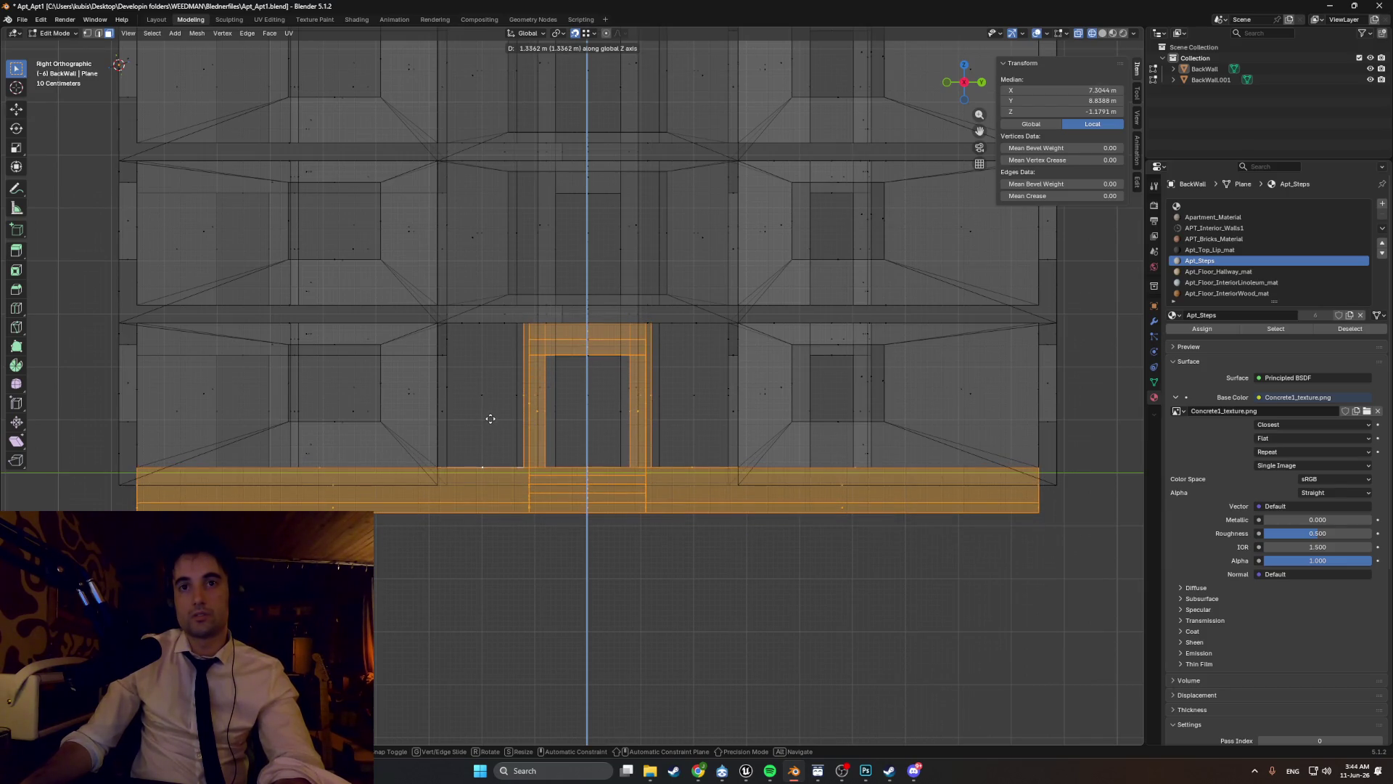
{"action": "key", "text": "Escape"}
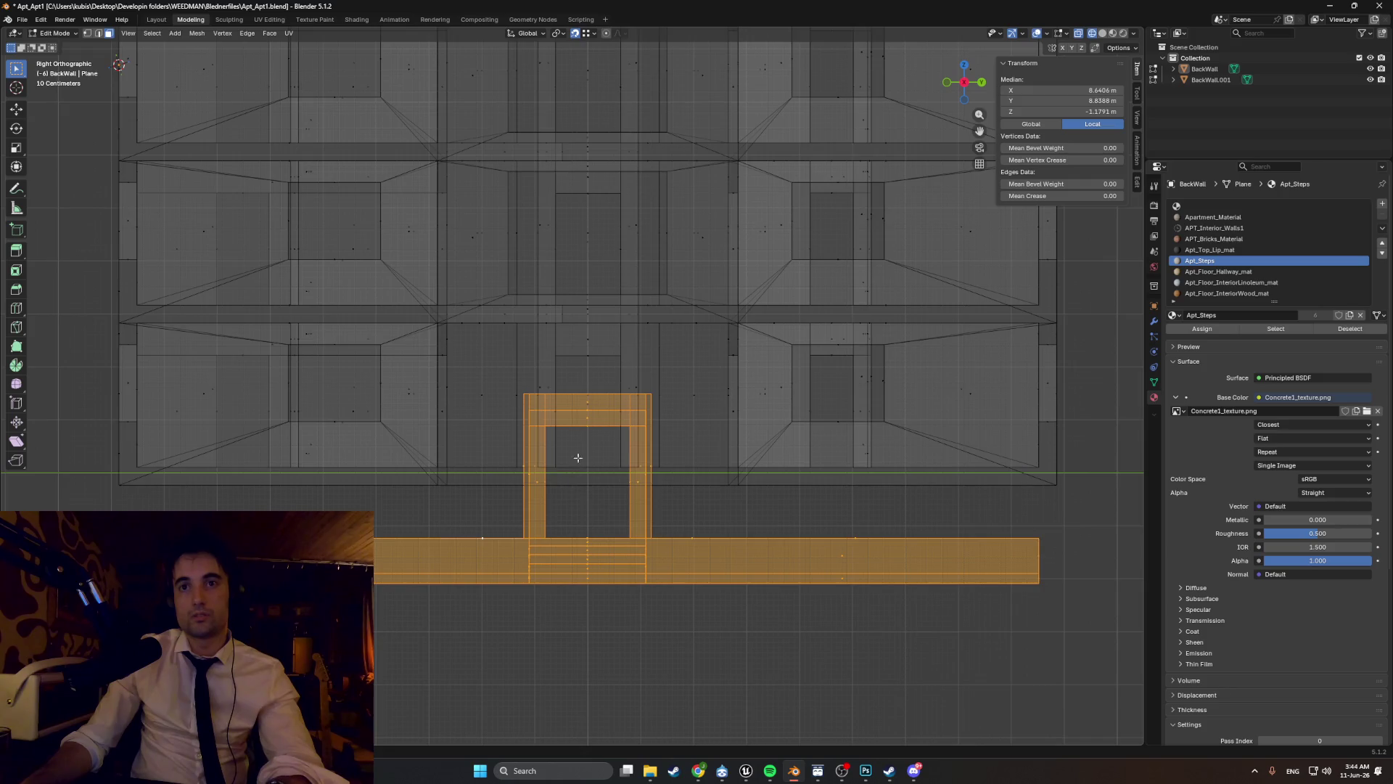
{"action": "key", "text": "ctrl+z"}
{"action": "key", "text": "ctrl+z"}
{"action": "key", "text": "ctrl+z"}
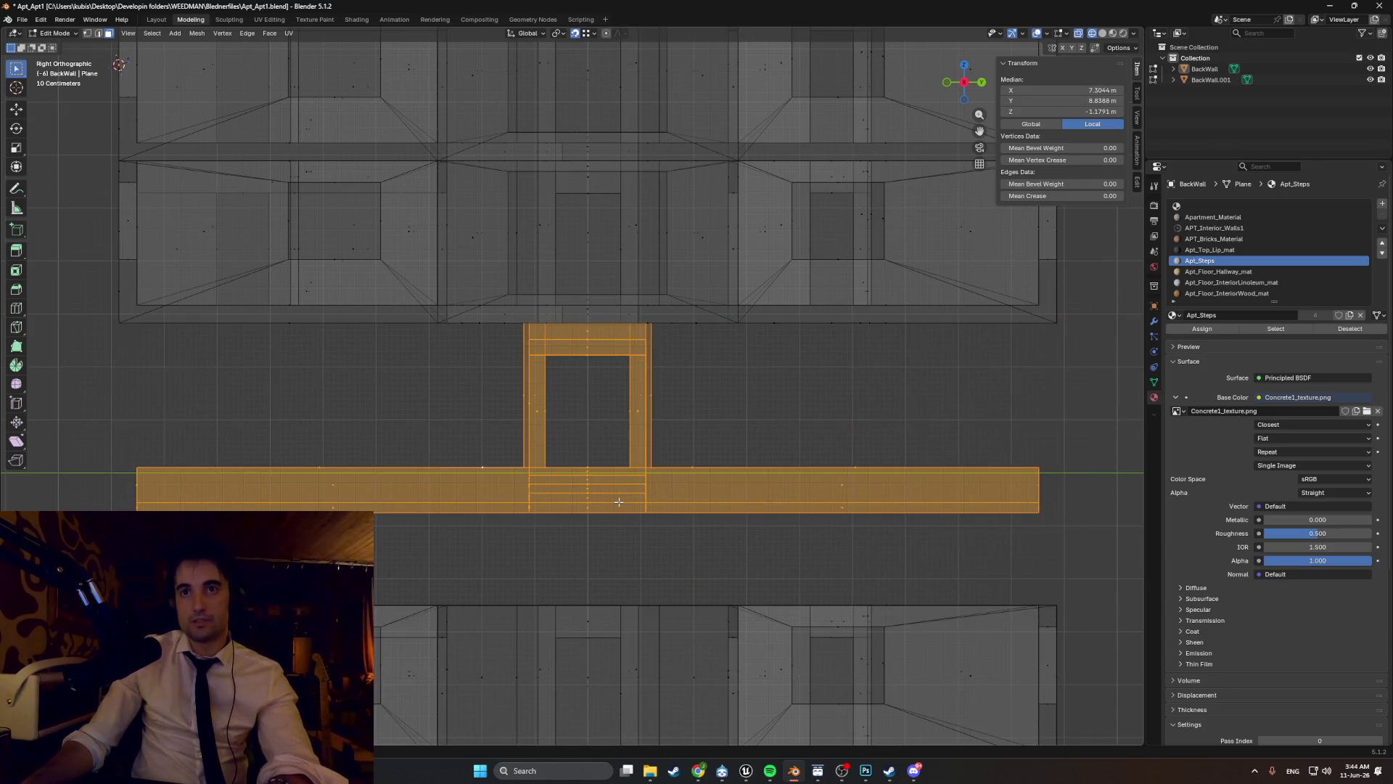
- Box-select the entire entrance floor, arch and steps assembly from the side view
{"action": "mouse_move", "coordinate": [689, 453]}
{"action": "middle_mouse_down"}
{"action": "mouse_move", "coordinate": [581, 460]}
{"action": "mouse_move", "coordinate": [667, 455]}
{"action": "mouse_move", "coordinate": [662, 472]}
{"action": "mouse_move", "coordinate": [552, 352]}
{"action": "mouse_move", "coordinate": [588, 375]}
{"action": "middle_mouse_up"}
{"action": "mouse_move", "coordinate": [305, 427]}
{"action": "middle_mouse_down", "text": "alt"}
{"action": "mouse_move", "coordinate": [376, 455]}
{"action": "mouse_move", "coordinate": [728, 506]}
{"action": "mouse_move", "coordinate": [735, 523]}
{"action": "middle_mouse_up", "text": "alt"}
{"action": "left_click_drag", "start_coordinate": [1044, 571], "coordinate": [218, 325]}
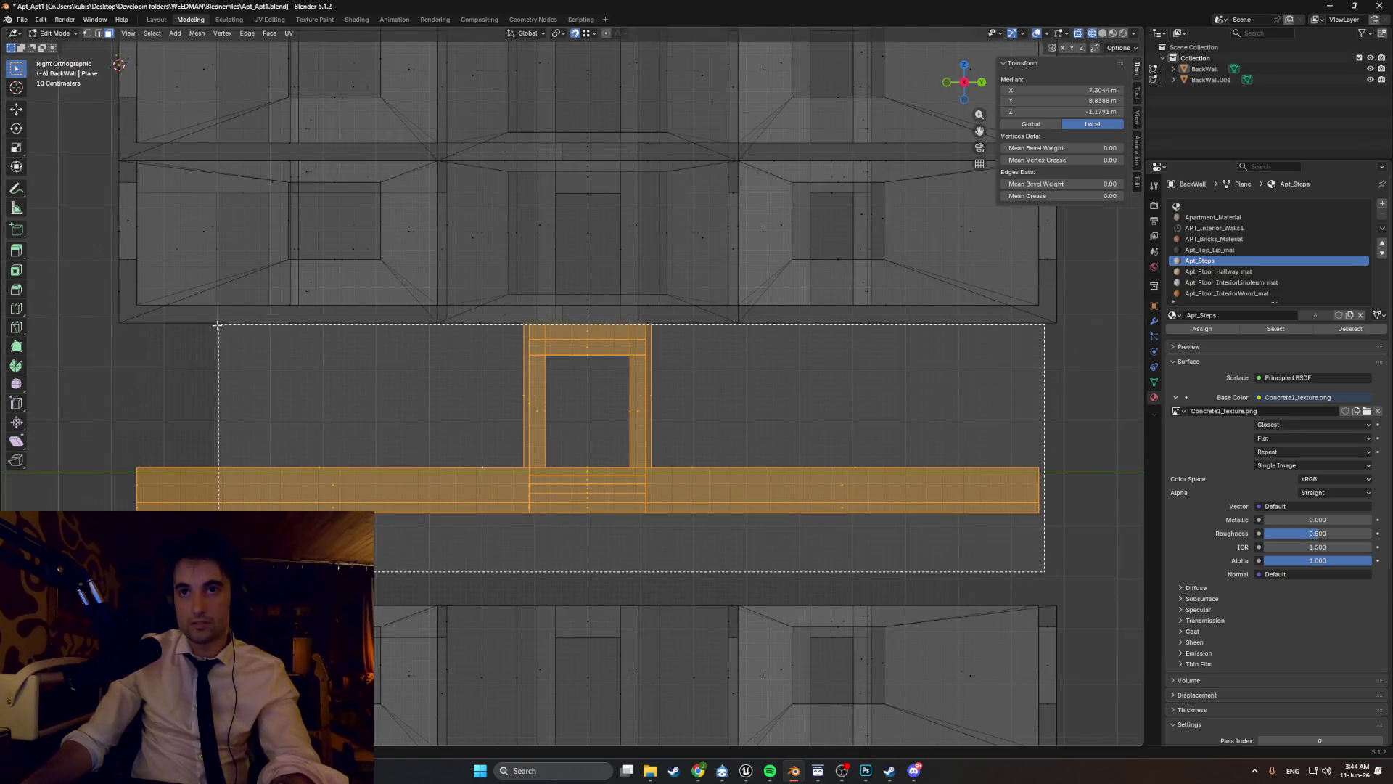
{"action": "left_click_drag", "start_coordinate": [120, 345], "coordinate": [120, 345]}
{"action": "mouse_move", "coordinate": [312, 380]}
{"action": "middle_mouse_down"}
{"action": "mouse_move", "coordinate": [367, 389]}
{"action": "mouse_move", "coordinate": [332, 377]}
{"action": "middle_mouse_up"}
- Confirm the entrance assembly at its lowered height, about 0.48 m down along Z
{"action": "key", "text": "g"}
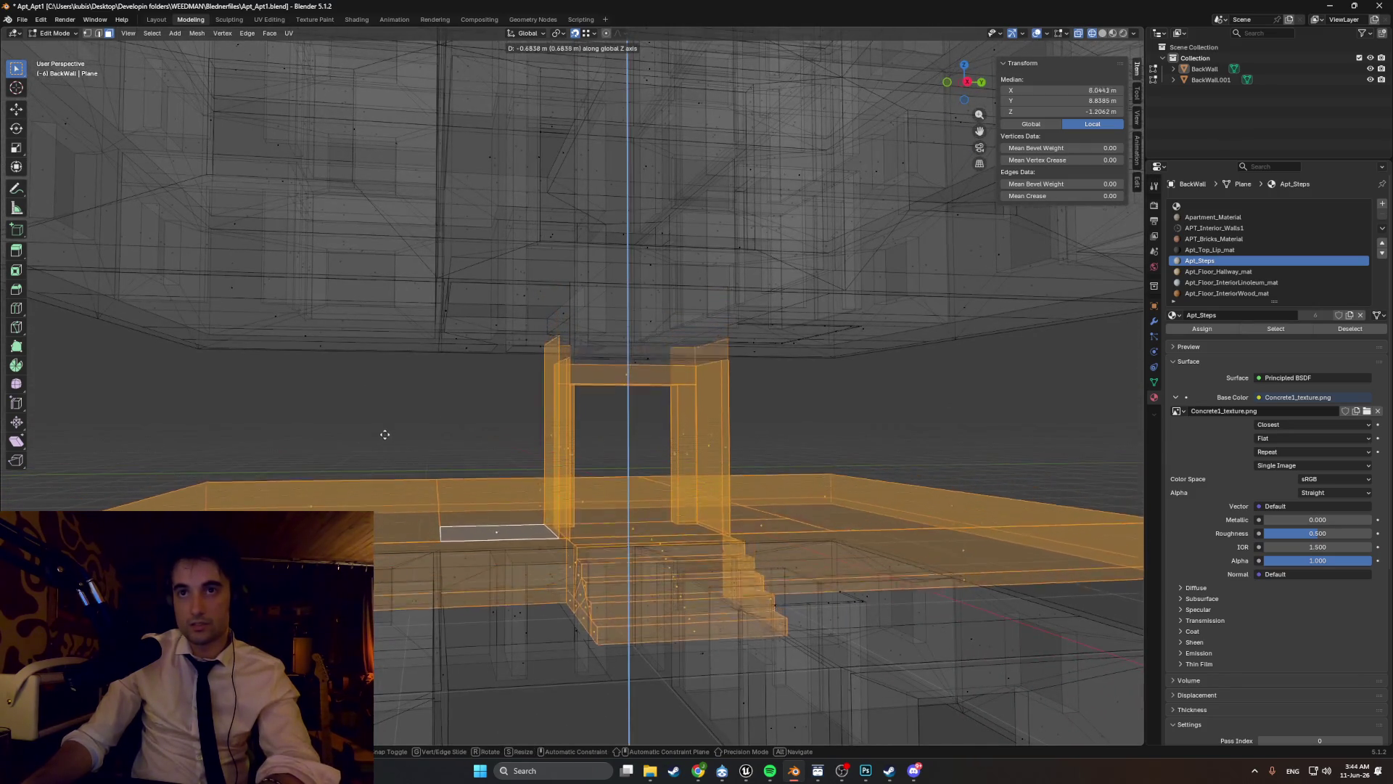
{"action": "left_click", "coordinate": [393, 443]}
{"action": "mouse_move", "coordinate": [392, 443]}
{"action": "middle_mouse_down"}
{"action": "mouse_move", "coordinate": [615, 382]}
{"action": "mouse_move", "coordinate": [566, 379]}
{"action": "mouse_move", "coordinate": [601, 349]}
{"action": "mouse_move", "coordinate": [612, 372]}
{"action": "middle_mouse_up"}
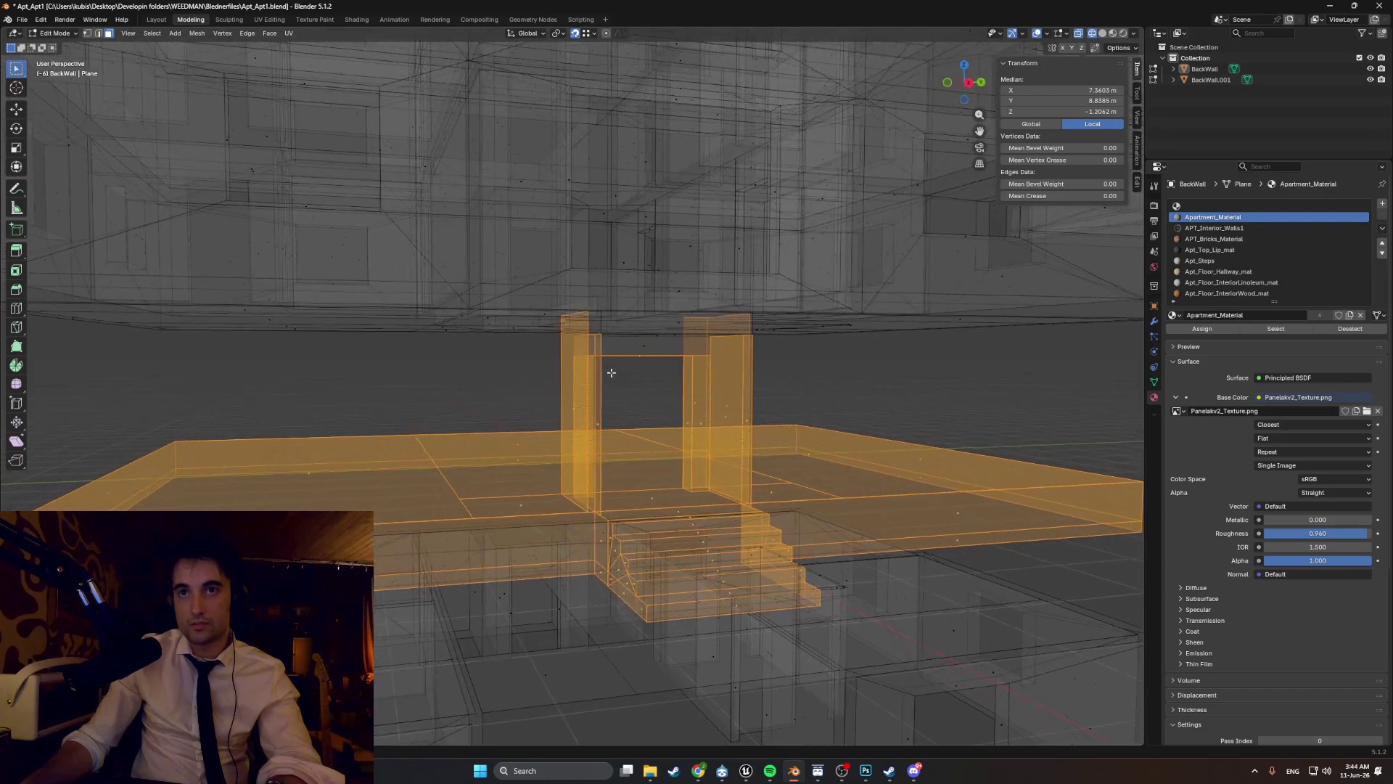
- Start a Z-axis rotation of the selection and cancel it
{"action": "key", "text": "r"}
{"action": "key", "text": "z"}
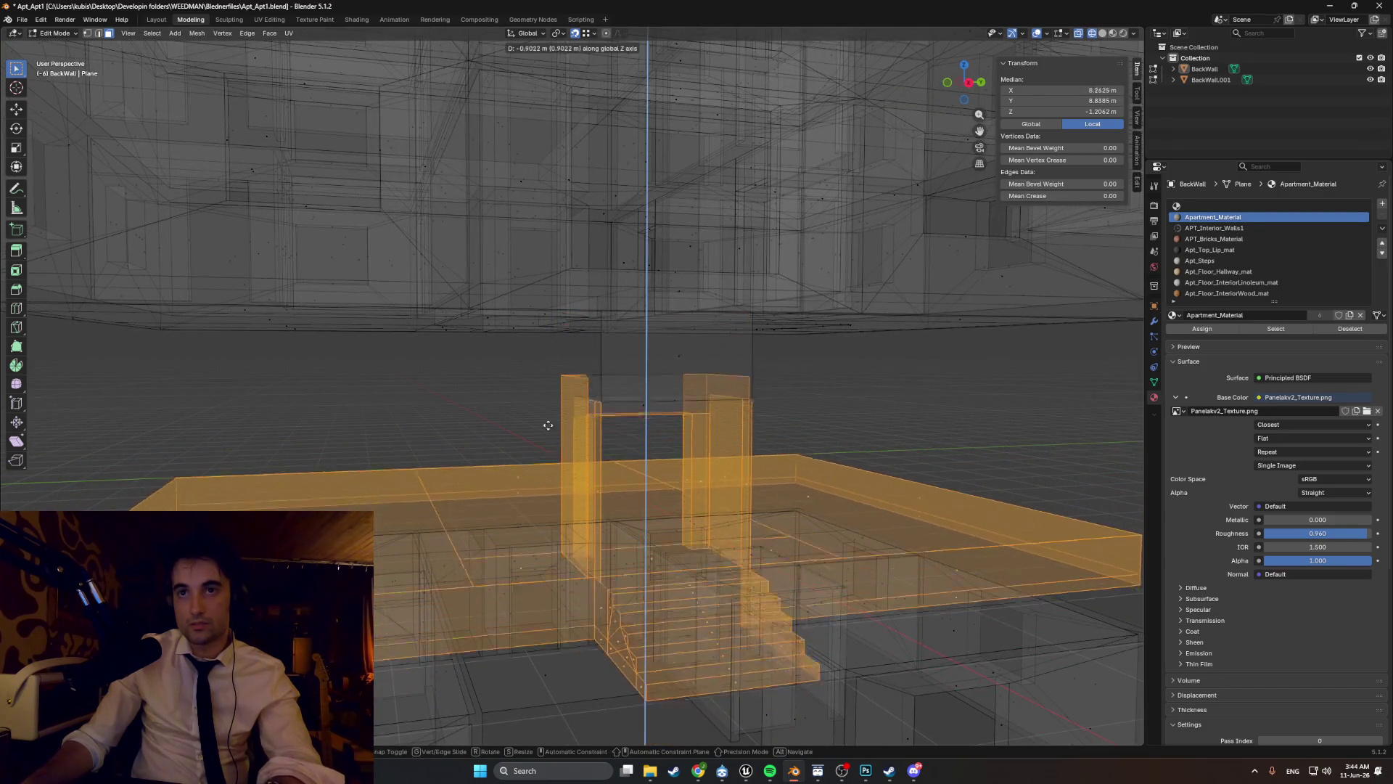
{"action": "key", "text": "Escape"}
{"action": "mouse_move", "coordinate": [588, 392]}
{"action": "middle_mouse_down"}
{"action": "mouse_move", "coordinate": [559, 380]}
{"action": "mouse_move", "coordinate": [564, 368]}
{"action": "mouse_move", "coordinate": [504, 374]}
{"action": "mouse_move", "coordinate": [550, 385]}
{"action": "mouse_move", "coordinate": [540, 333]}
{"action": "middle_mouse_up"}
{"action": "scroll", "coordinate": [508, 372], "scroll_direction": "up", "scroll_amount": 4}
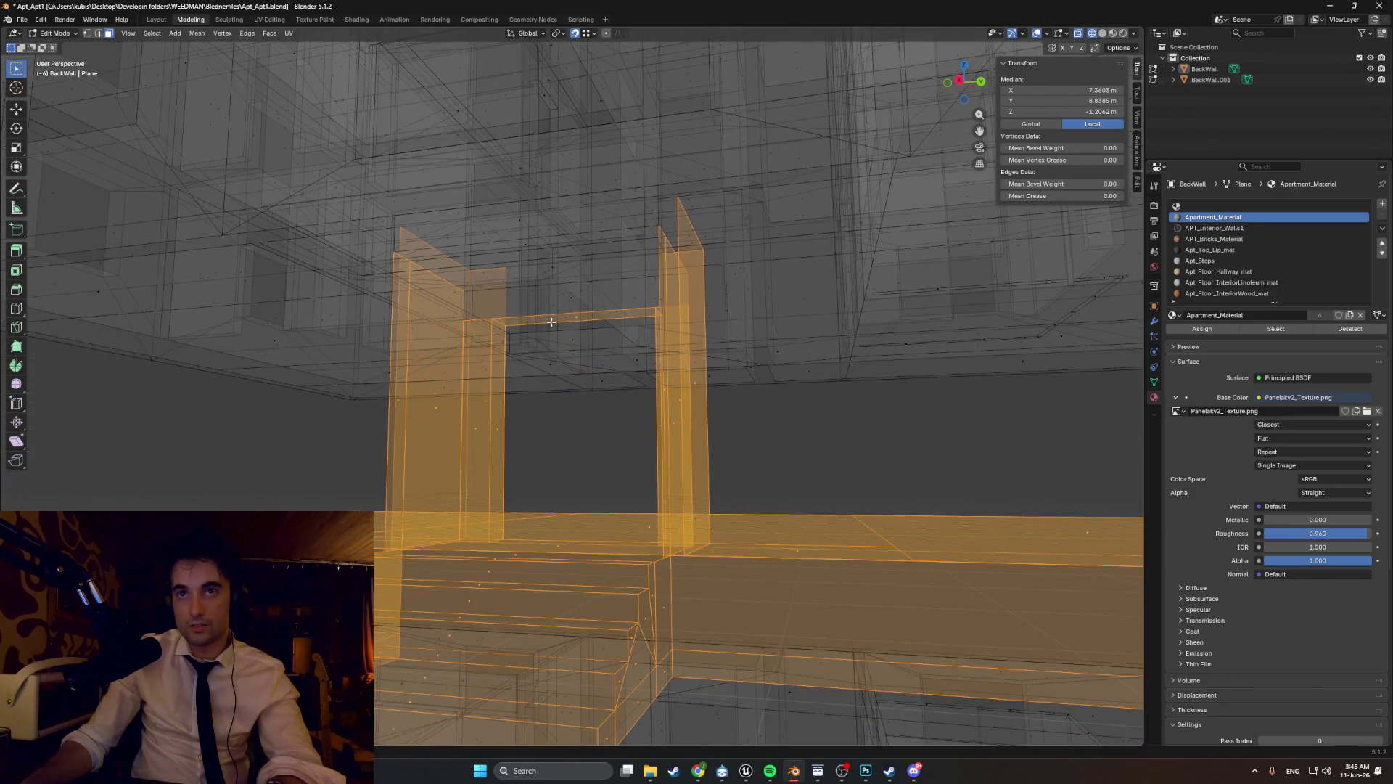
- Select faces at the top of the doorway to check their materials
{"action": "left_click", "coordinate": [555, 318], "text": "shift"}
{"action": "left_click", "coordinate": [558, 314], "text": "shift"}
{"action": "left_click", "coordinate": [563, 309], "text": "shift"}
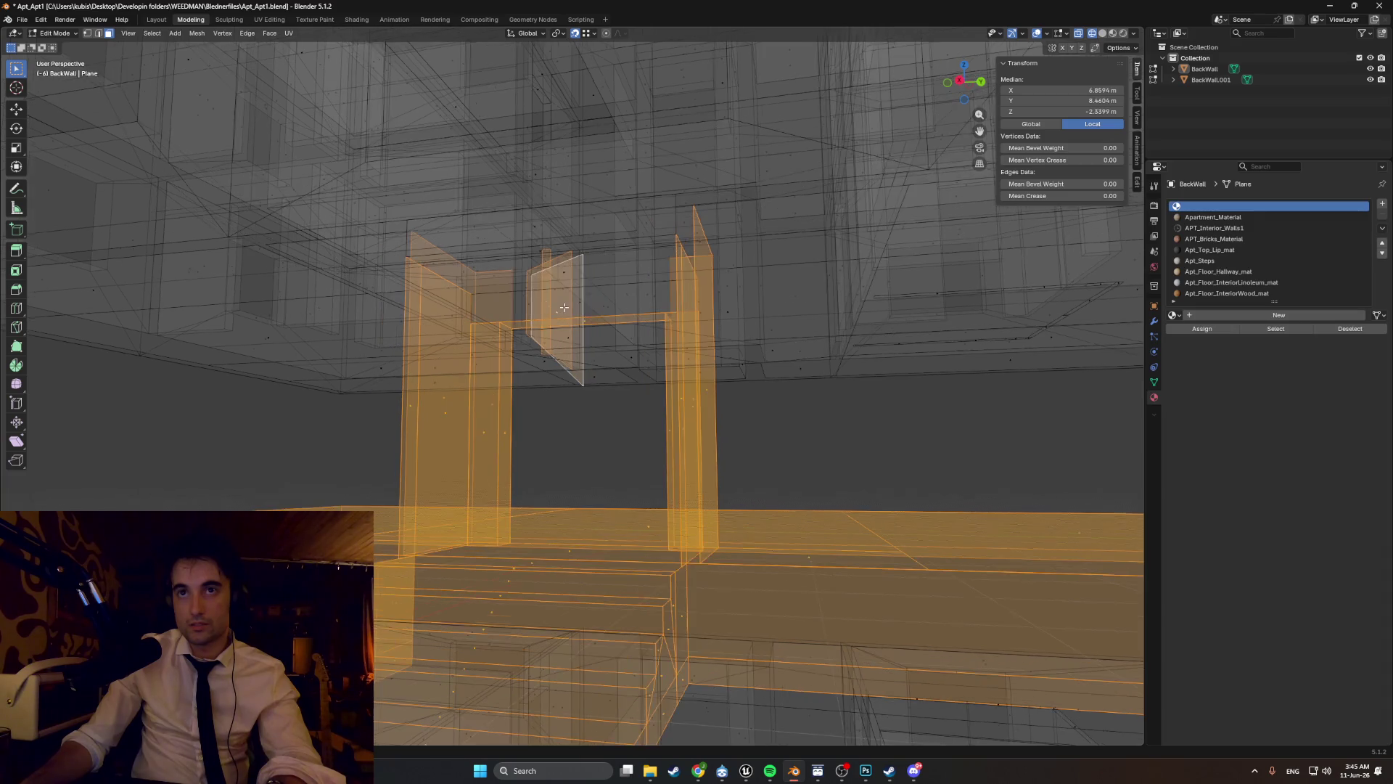
{"action": "mouse_move", "coordinate": [570, 330]}
{"action": "middle_mouse_down"}
{"action": "mouse_move", "coordinate": [600, 342]}
{"action": "mouse_move", "coordinate": [591, 376]}
{"action": "mouse_move", "coordinate": [601, 351]}
{"action": "mouse_move", "coordinate": [603, 389]}
{"action": "mouse_move", "coordinate": [569, 392]}
{"action": "mouse_move", "coordinate": [565, 414]}
{"action": "mouse_move", "coordinate": [588, 385]}
{"action": "mouse_move", "coordinate": [559, 485]}
{"action": "mouse_move", "coordinate": [529, 379]}
{"action": "mouse_move", "coordinate": [572, 395]}
{"action": "mouse_move", "coordinate": [687, 395]}
{"action": "mouse_move", "coordinate": [642, 336]}
{"action": "middle_mouse_up"}
{"action": "left_click", "coordinate": [602, 351], "text": "shift"}
{"action": "left_click", "coordinate": [616, 337], "text": "shift"}
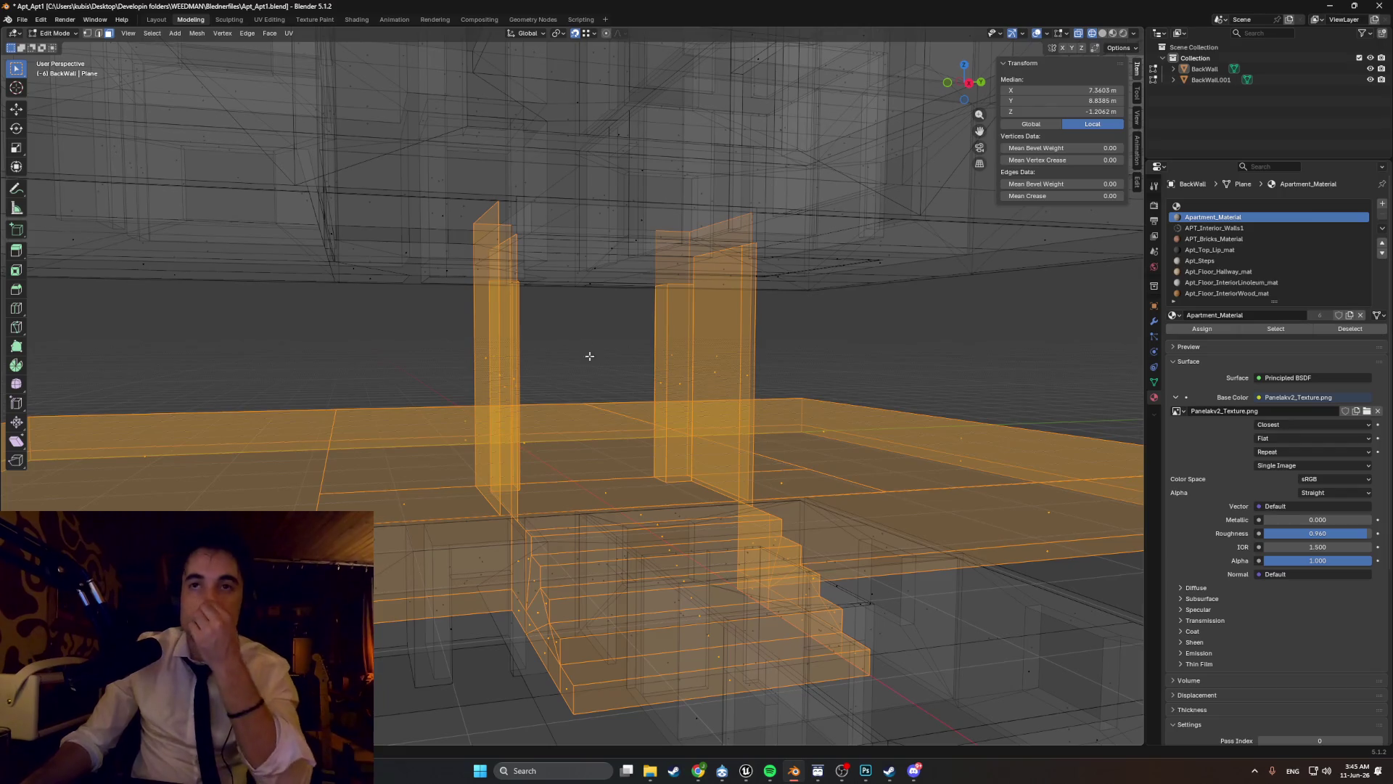
{"action": "mouse_move", "coordinate": [586, 374]}
{"action": "middle_mouse_down"}
{"action": "mouse_move", "coordinate": [581, 407]}
{"action": "mouse_move", "coordinate": [615, 410]}
{"action": "mouse_move", "coordinate": [575, 400]}
{"action": "middle_mouse_up"}
{"action": "scroll", "coordinate": [566, 392], "scroll_direction": "down", "scroll_amount": 3}
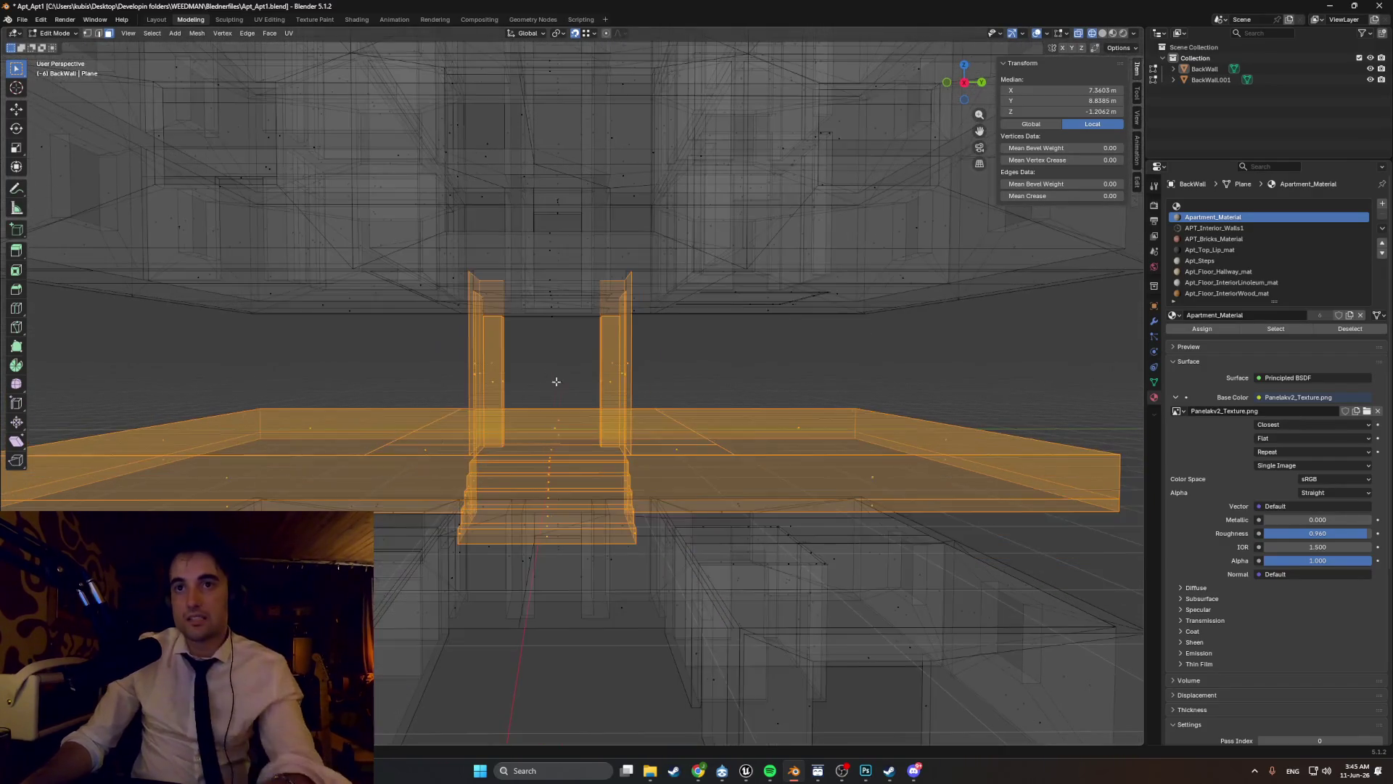
{"action": "key", "text": "KP_3"}
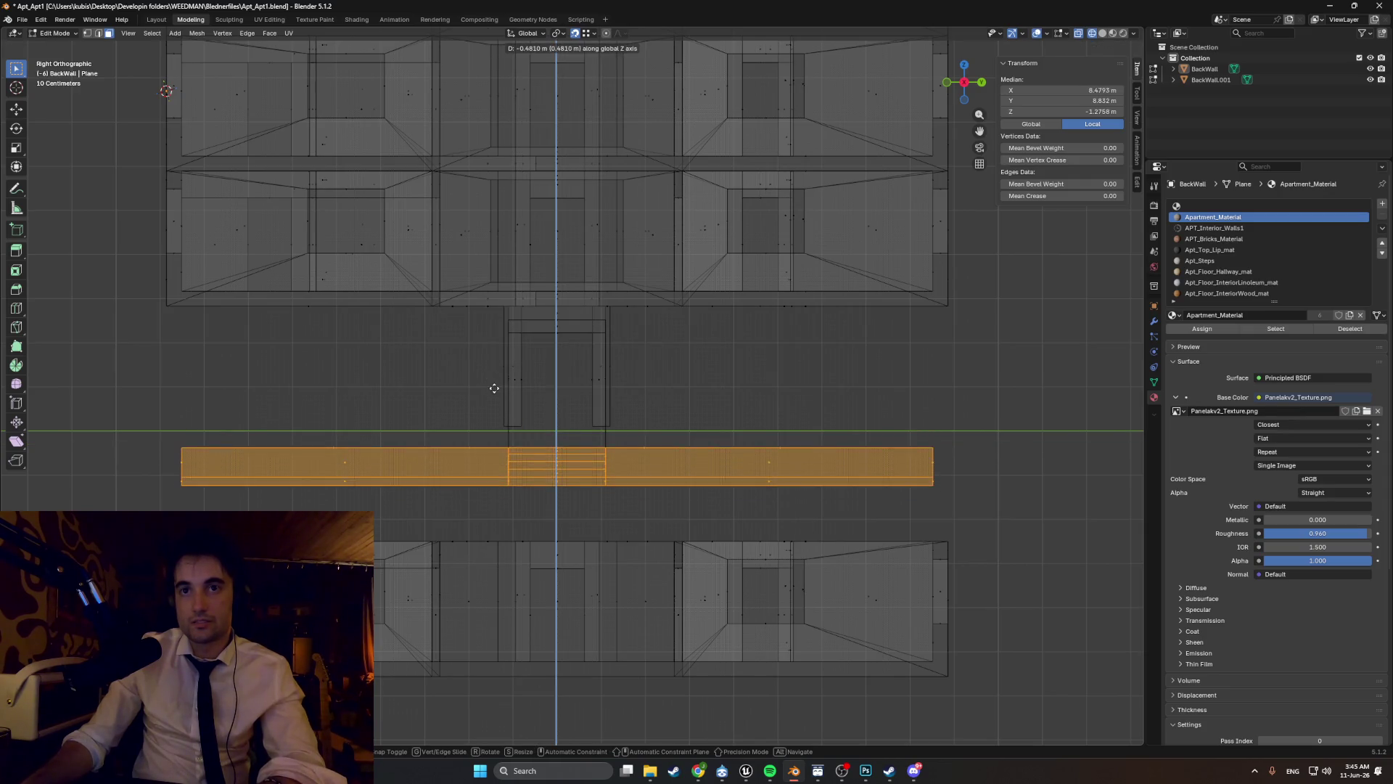
- Settle the slab and steps at their lowered height, median Z about −1.28 m
{"action": "right_click", "coordinate": [476, 412]}
{"action": "middle_click_drag", "start_coordinate": [476, 412], "coordinate": [549, 397]}
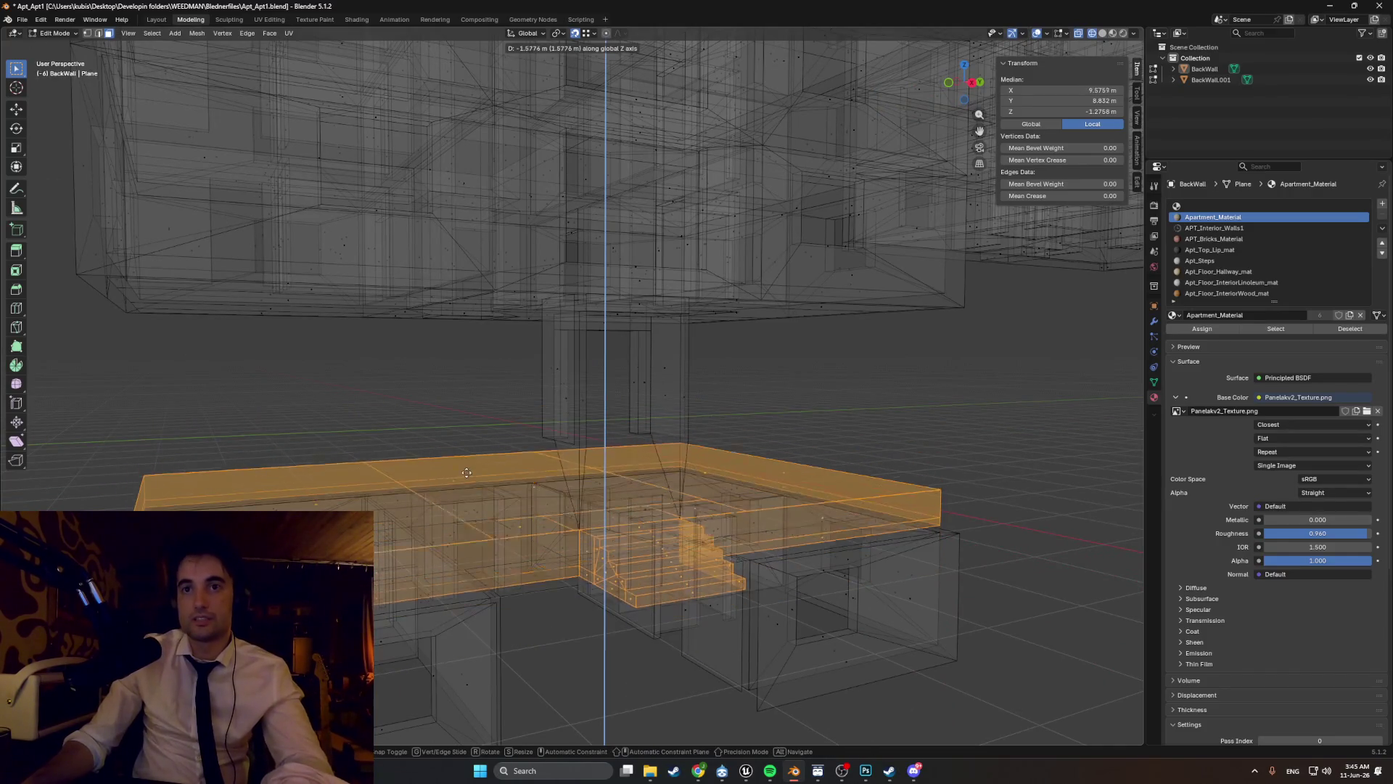
{"action": "left_click", "coordinate": [456, 437]}
{"action": "middle_click_drag", "start_coordinate": [456, 437], "coordinate": [569, 430]}
{"action": "scroll", "coordinate": [569, 430], "scroll_direction": "up", "scroll_amount": 6}
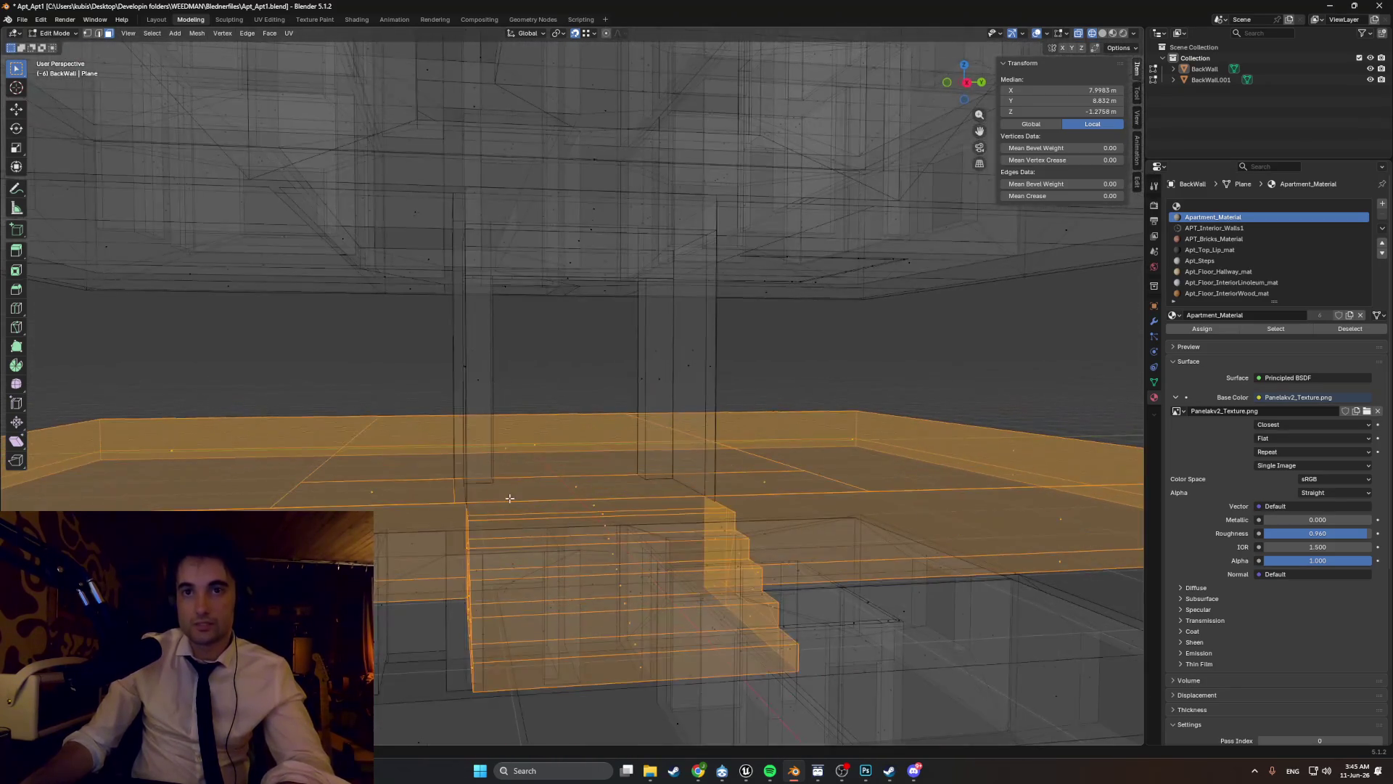
{"action": "middle_click_drag", "start_coordinate": [467, 510], "coordinate": [429, 519]}
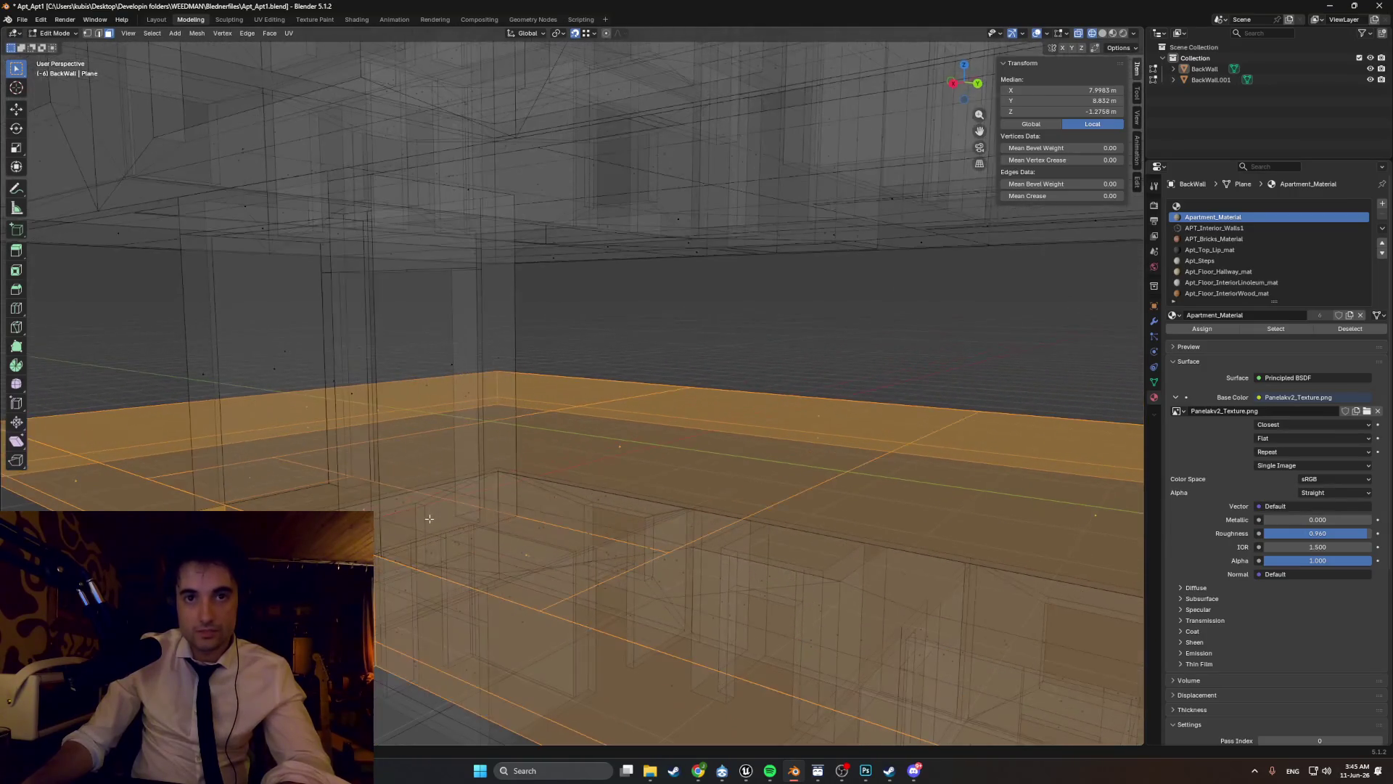
{"action": "scroll", "coordinate": [425, 520], "scroll_direction": "up", "scroll_amount": 2}
{"action": "scroll", "coordinate": [478, 499], "scroll_direction": "up", "scroll_amount": 2}
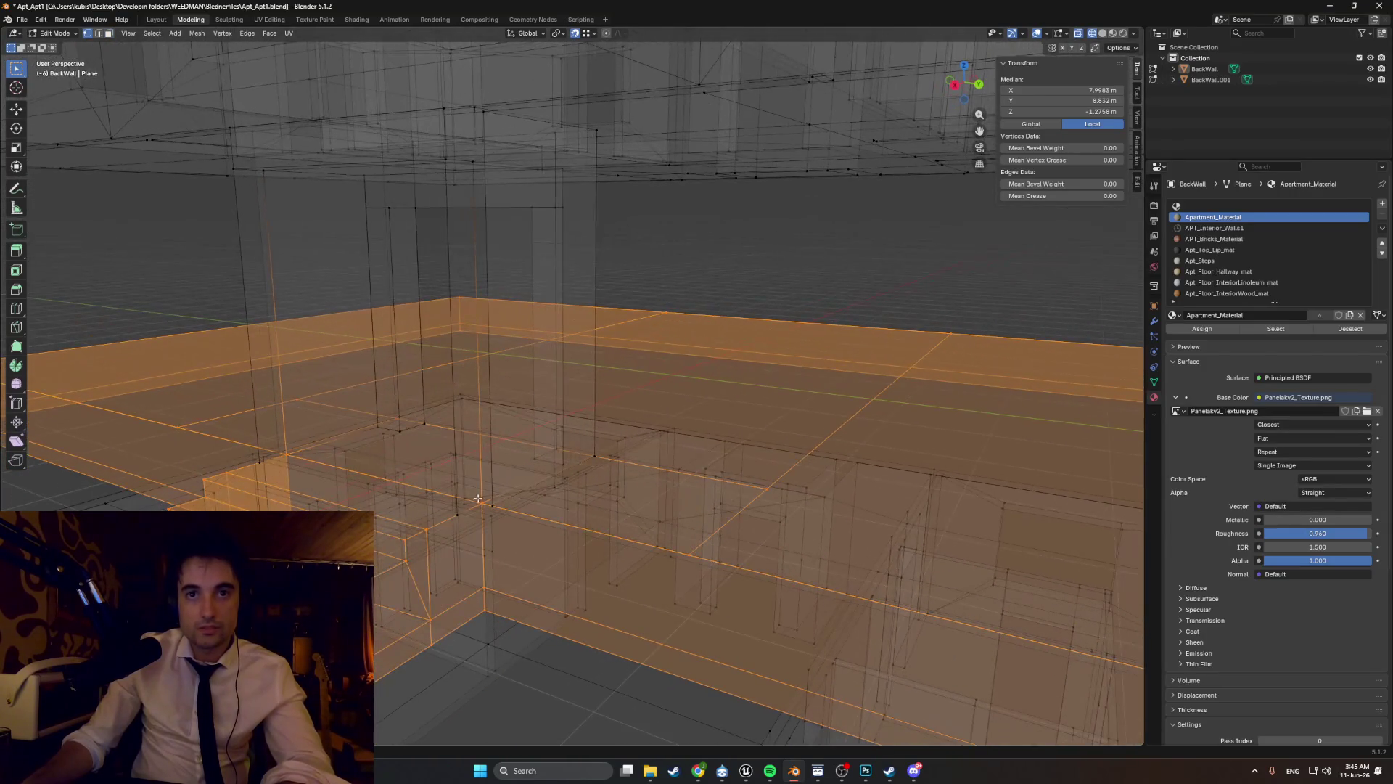
- Deselect the slab's side faces and switch the viewport to Solid shading
{"action": "left_click", "coordinate": [479, 502], "text": "shift"}
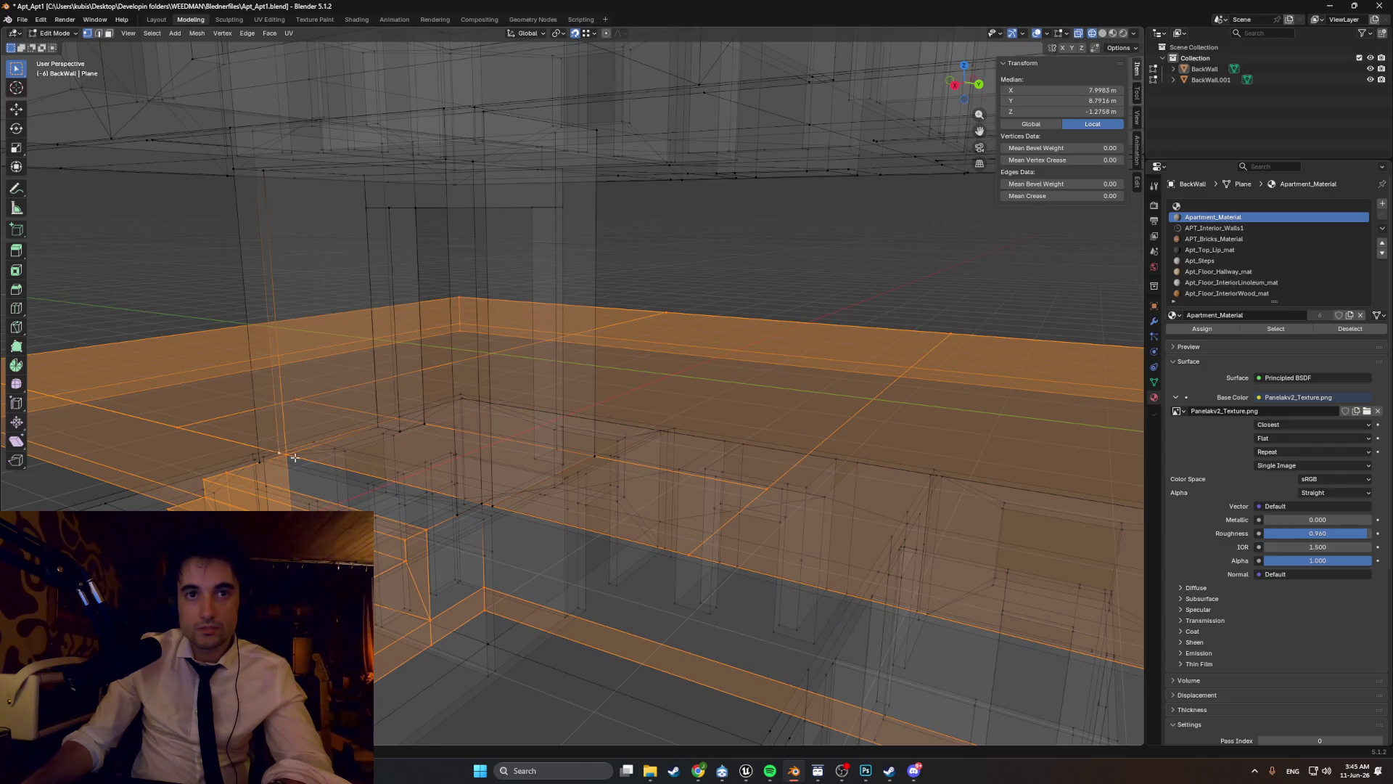
{"action": "scroll", "coordinate": [286, 461], "scroll_direction": "down", "scroll_amount": 6}
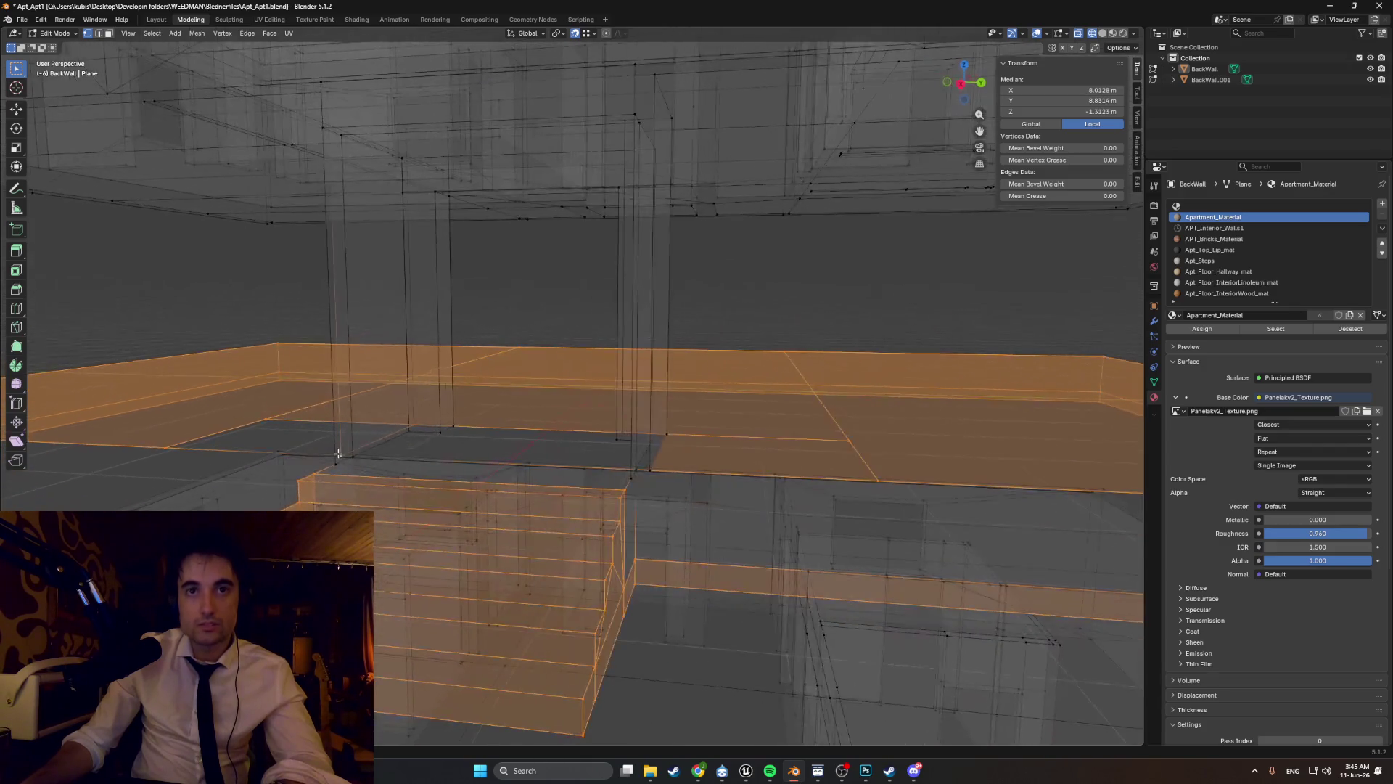
{"action": "middle_click_drag", "start_coordinate": [445, 438], "coordinate": [437, 449]}
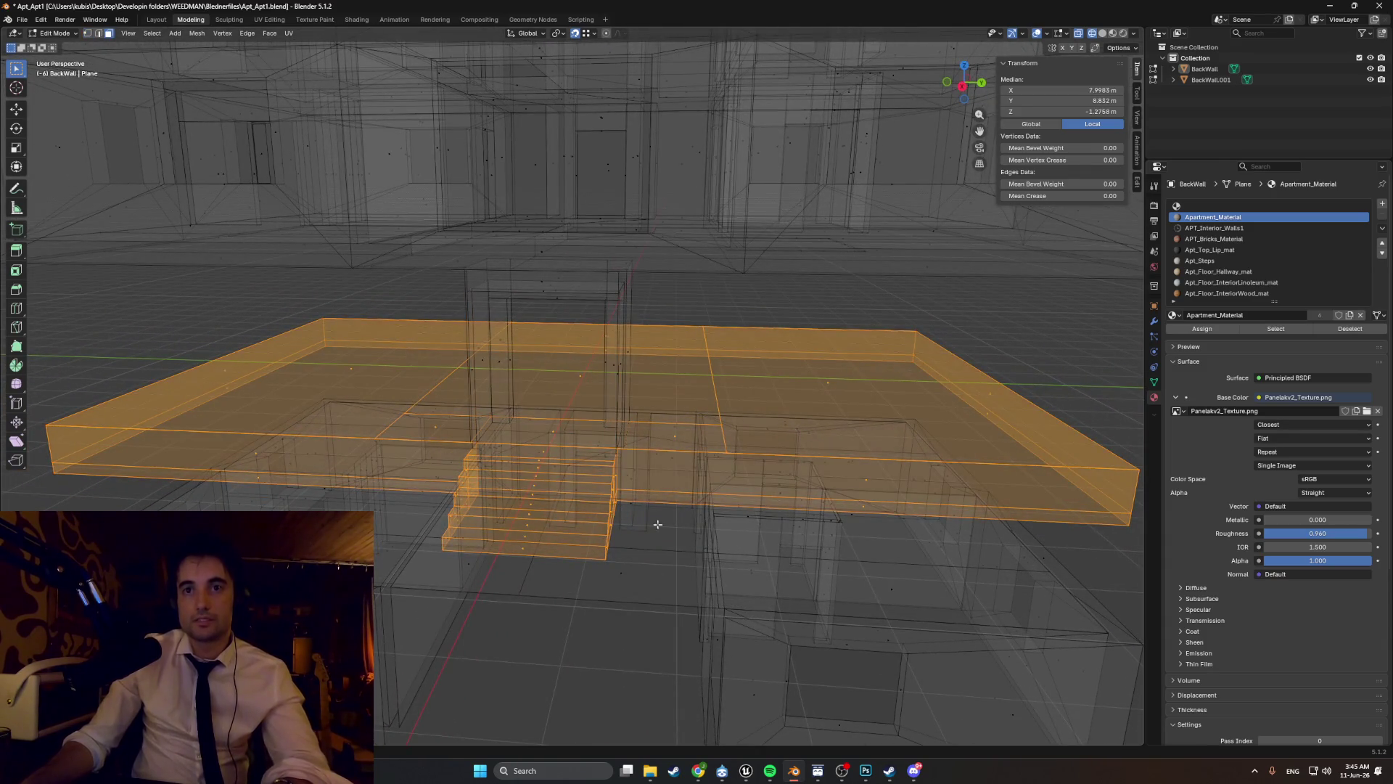
{"action": "key", "text": "shift+z"}
{"action": "mouse_move", "coordinate": [587, 460]}
{"action": "middle_mouse_down"}
{"action": "mouse_move", "coordinate": [918, 442]}
{"action": "mouse_move", "coordinate": [608, 447]}
{"action": "mouse_move", "coordinate": [780, 435]}
{"action": "mouse_move", "coordinate": [683, 459]}
{"action": "mouse_move", "coordinate": [648, 392]}
{"action": "mouse_move", "coordinate": [683, 380]}
{"action": "middle_mouse_up"}
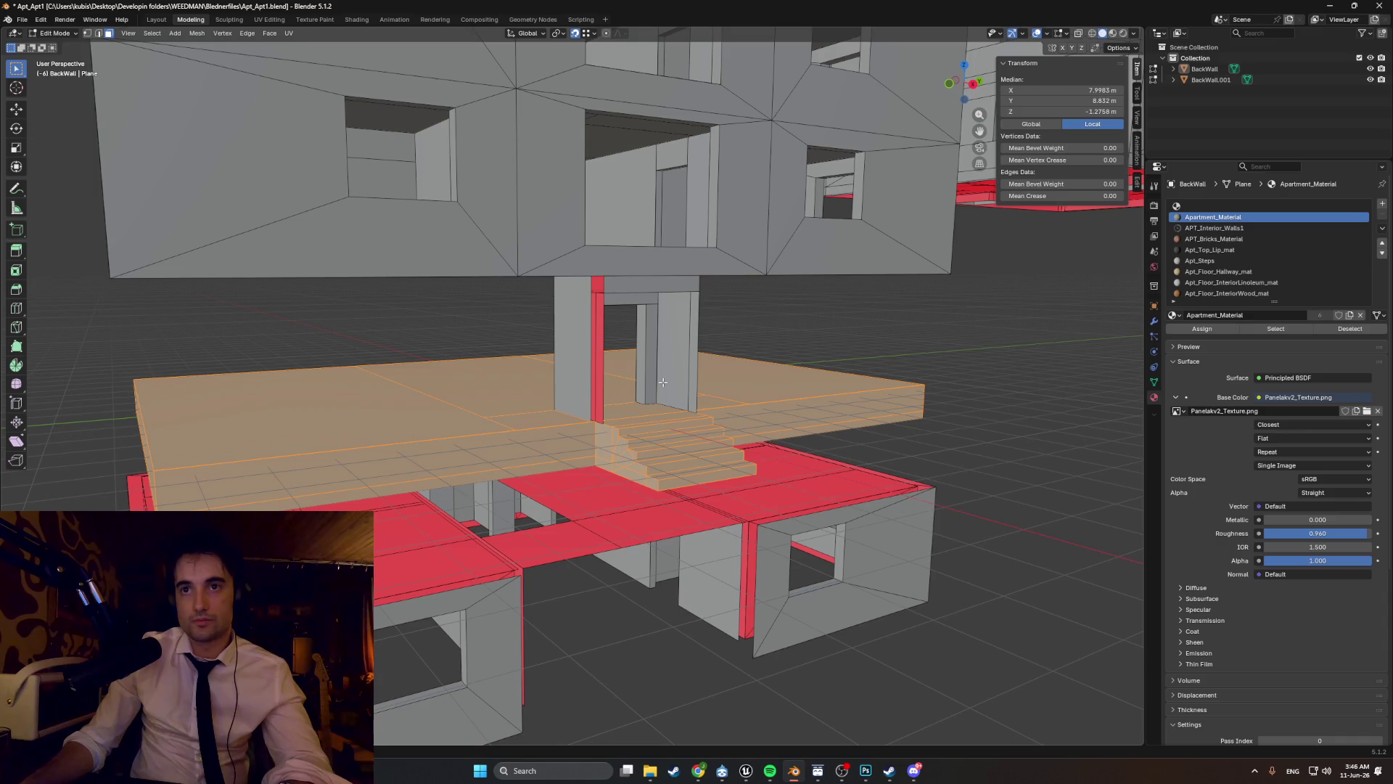
- Switch the view to wireframe and box-select the entrance floor slab
{"action": "mouse_move", "coordinate": [648, 388]}
{"action": "middle_mouse_down"}
{"action": "mouse_move", "coordinate": [531, 382]}
{"action": "mouse_move", "coordinate": [796, 460]}
{"action": "middle_mouse_up"}
{"action": "key", "text": "z"}
{"action": "left_click", "coordinate": [616, 398]}
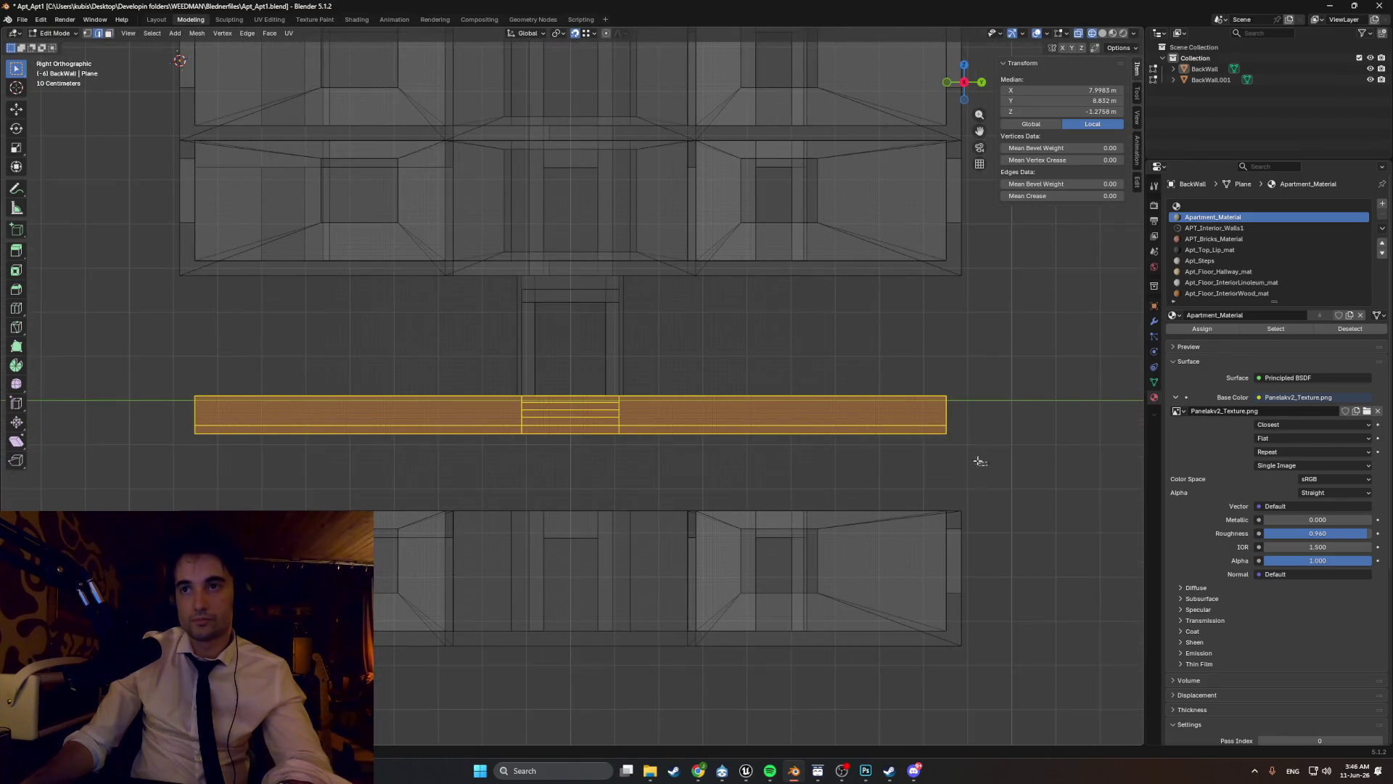
{"action": "left_click_drag", "start_coordinate": [979, 462], "coordinate": [142, 363]}
{"action": "key", "text": "z"}
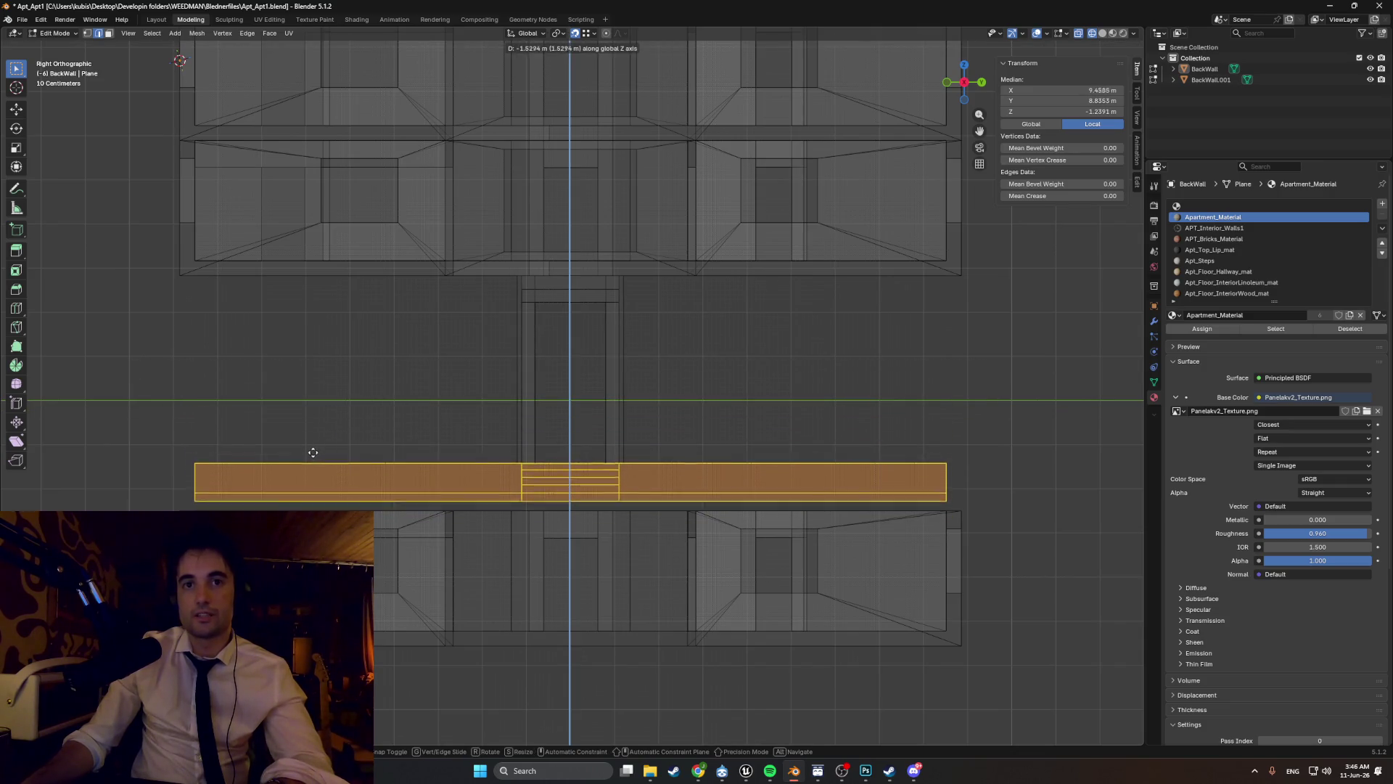
- Box-select the lower row of walls and move it up along Z
{"action": "middle_click_drag", "start_coordinate": [567, 653], "coordinate": [642, 467], "text": "shift"}
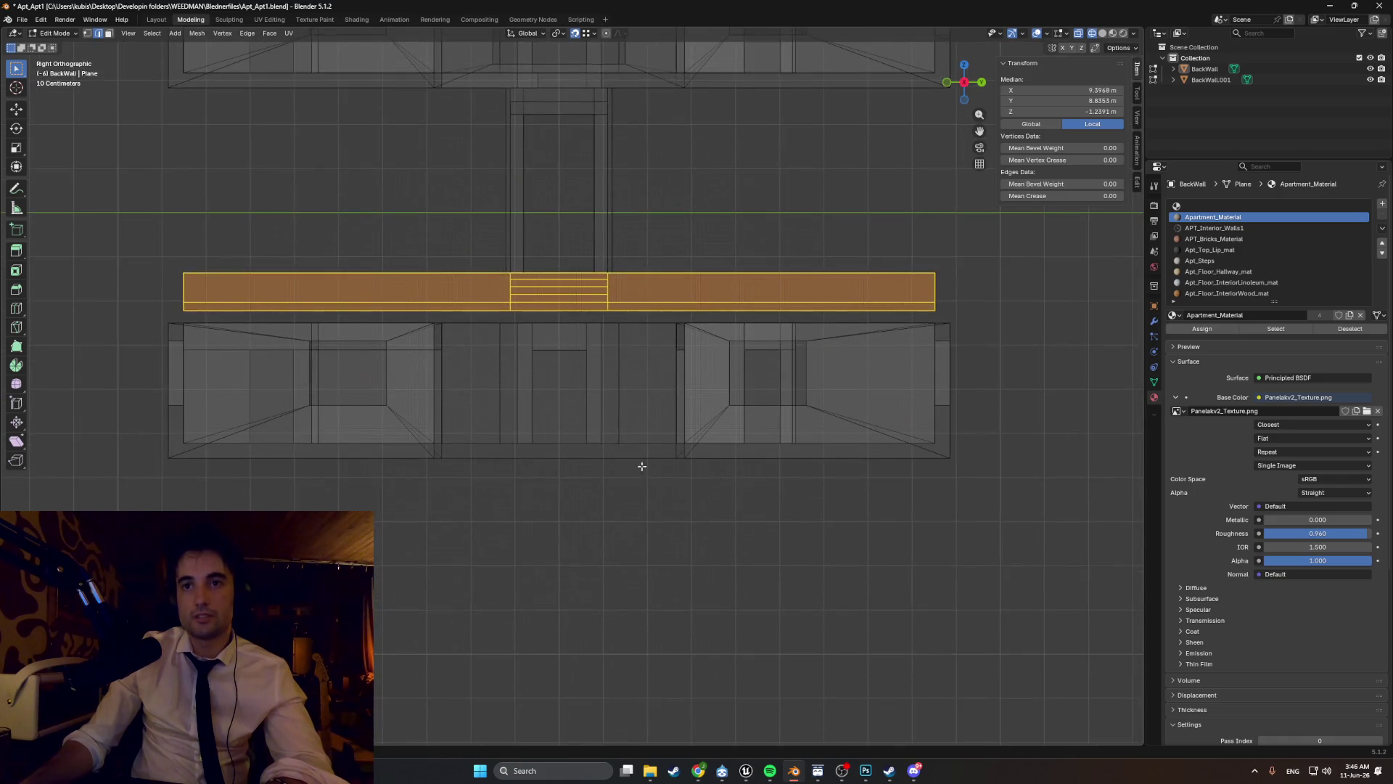
{"action": "left_click_drag", "start_coordinate": [700, 389], "coordinate": [109, 313]}
{"action": "middle_click_drag", "start_coordinate": [109, 313], "coordinate": [215, 439], "text": "shift"}
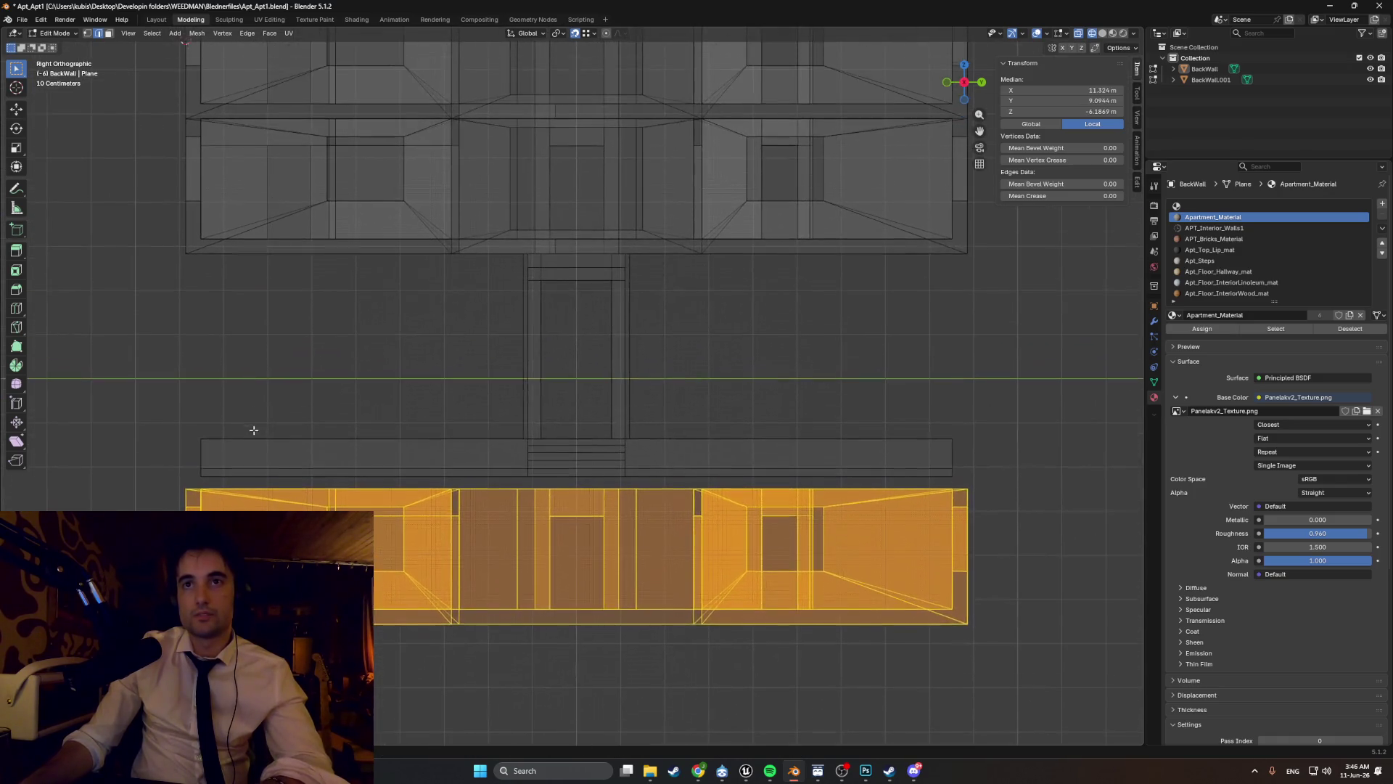
{"action": "key", "text": "g"}
{"action": "key", "text": "z"}
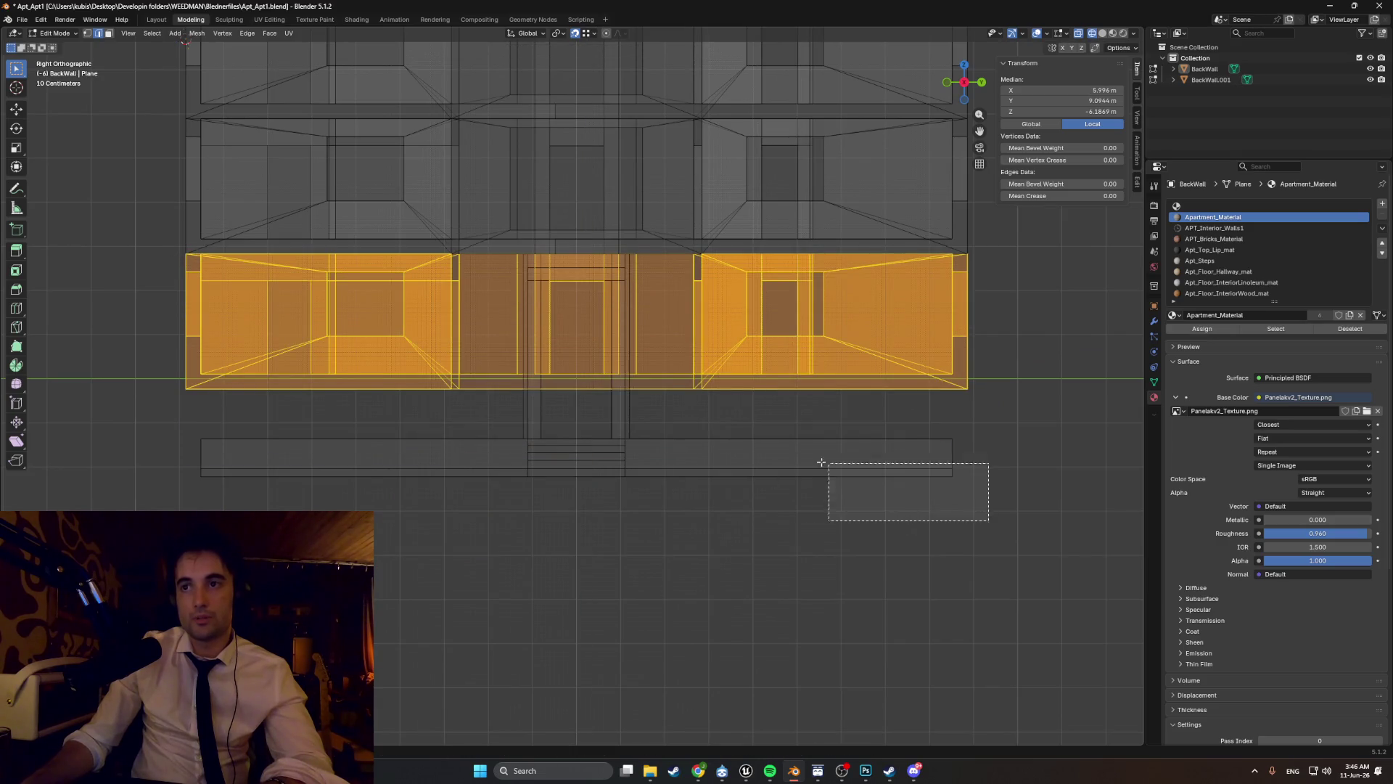
- Lift the entrance step slab about 1.16 m beneath the building, back in solid shading
{"action": "left_click_drag", "start_coordinate": [821, 462], "coordinate": [171, 456]}
{"action": "key", "text": "g"}
{"action": "key", "text": "z"}
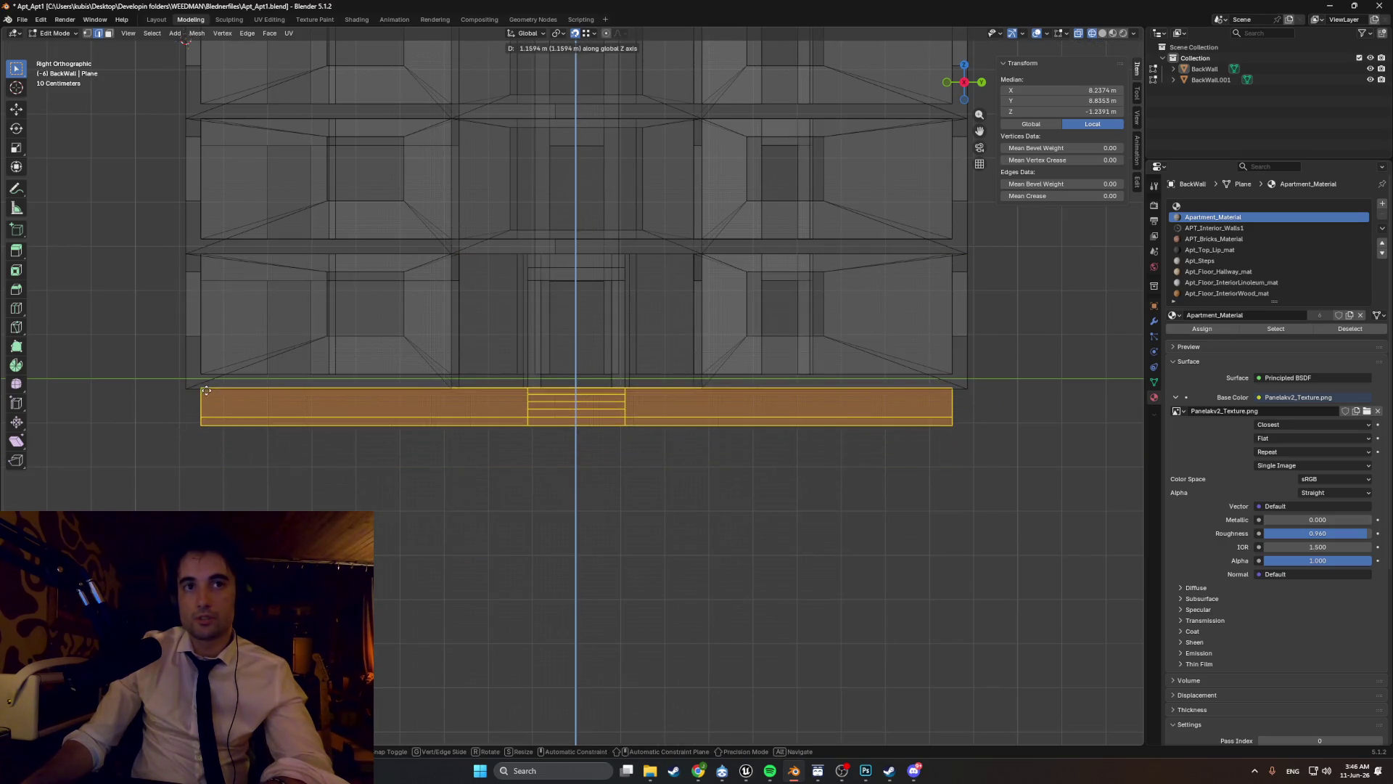
{"action": "mouse_move", "coordinate": [215, 405]}
{"action": "middle_mouse_down"}
{"action": "mouse_move", "coordinate": [448, 439]}
{"action": "mouse_move", "coordinate": [493, 396]}
{"action": "mouse_move", "coordinate": [473, 414]}
{"action": "mouse_move", "coordinate": [476, 386]}
{"action": "mouse_move", "coordinate": [566, 460]}
{"action": "mouse_move", "coordinate": [572, 395]}
{"action": "mouse_move", "coordinate": [555, 478]}
{"action": "middle_mouse_up"}
{"action": "key", "text": "shift+z"}
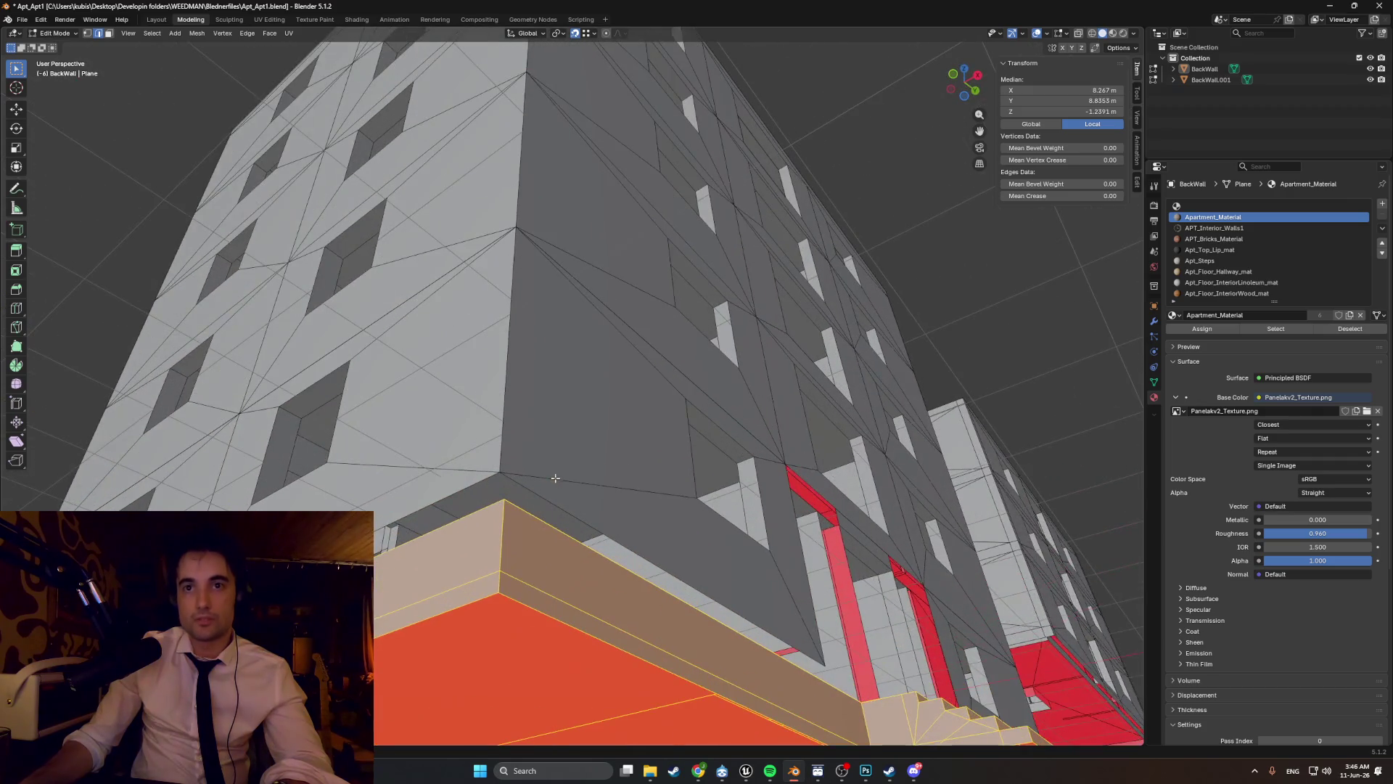
- Select the open edges under the building at the red base corner
{"action": "left_click", "coordinate": [513, 484]}
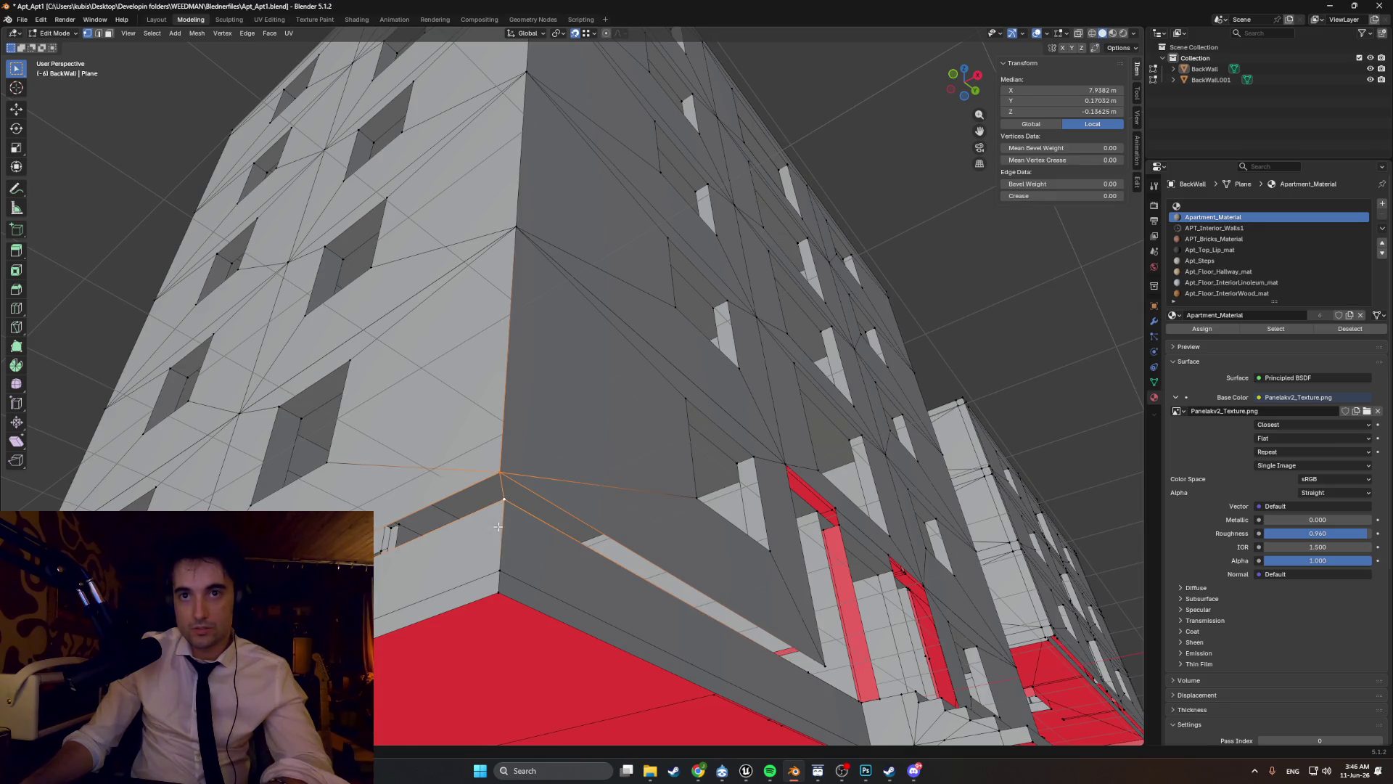
{"action": "mouse_move", "coordinate": [542, 538]}
{"action": "middle_mouse_down"}
{"action": "mouse_move", "coordinate": [562, 442]}
{"action": "mouse_move", "coordinate": [577, 489]}
{"action": "mouse_move", "coordinate": [631, 464]}
{"action": "mouse_move", "coordinate": [612, 445]}
{"action": "mouse_move", "coordinate": [653, 478]}
{"action": "mouse_move", "coordinate": [682, 480]}
{"action": "middle_mouse_up"}
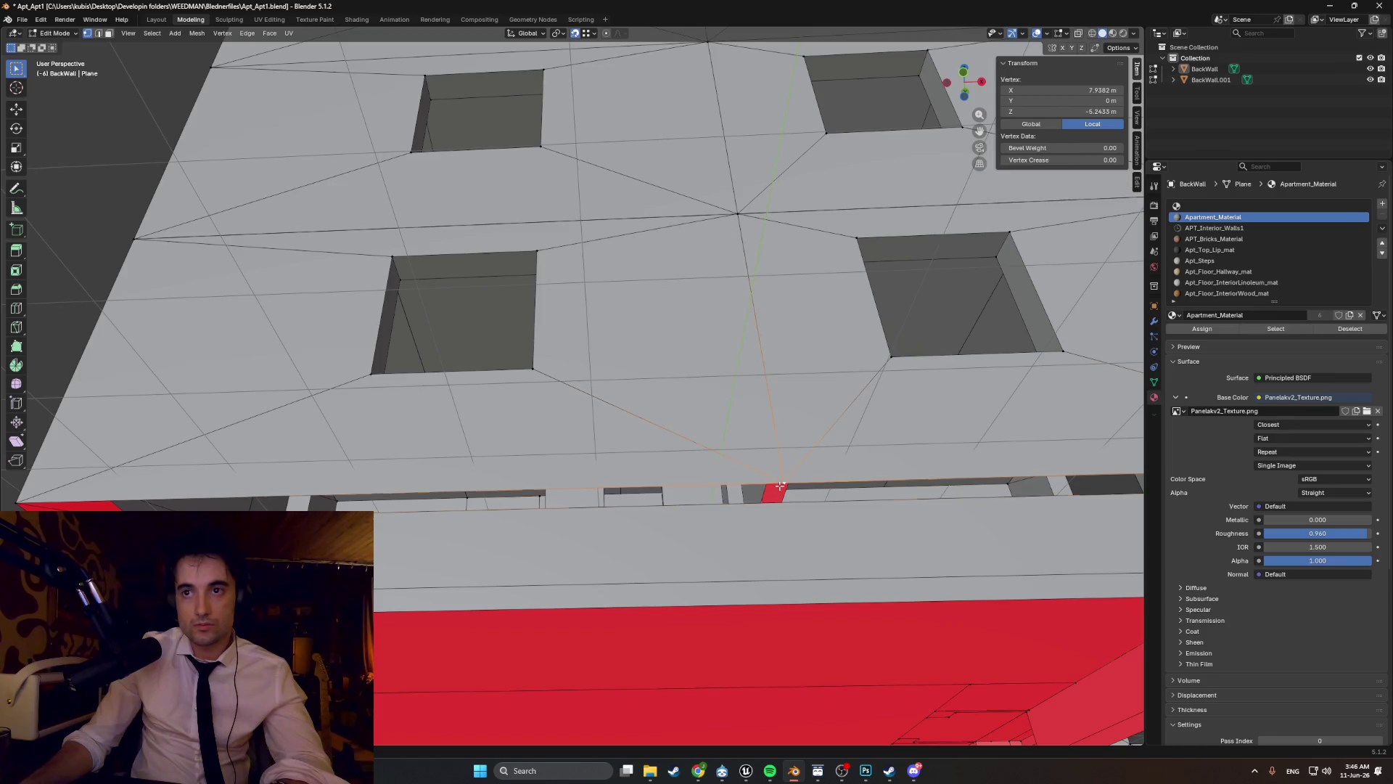
{"action": "mouse_move", "coordinate": [780, 486]}
{"action": "middle_mouse_down"}
{"action": "mouse_move", "coordinate": [765, 457]}
{"action": "mouse_move", "coordinate": [746, 473]}
{"action": "mouse_move", "coordinate": [630, 457]}
{"action": "mouse_move", "coordinate": [562, 471]}
{"action": "middle_mouse_up"}
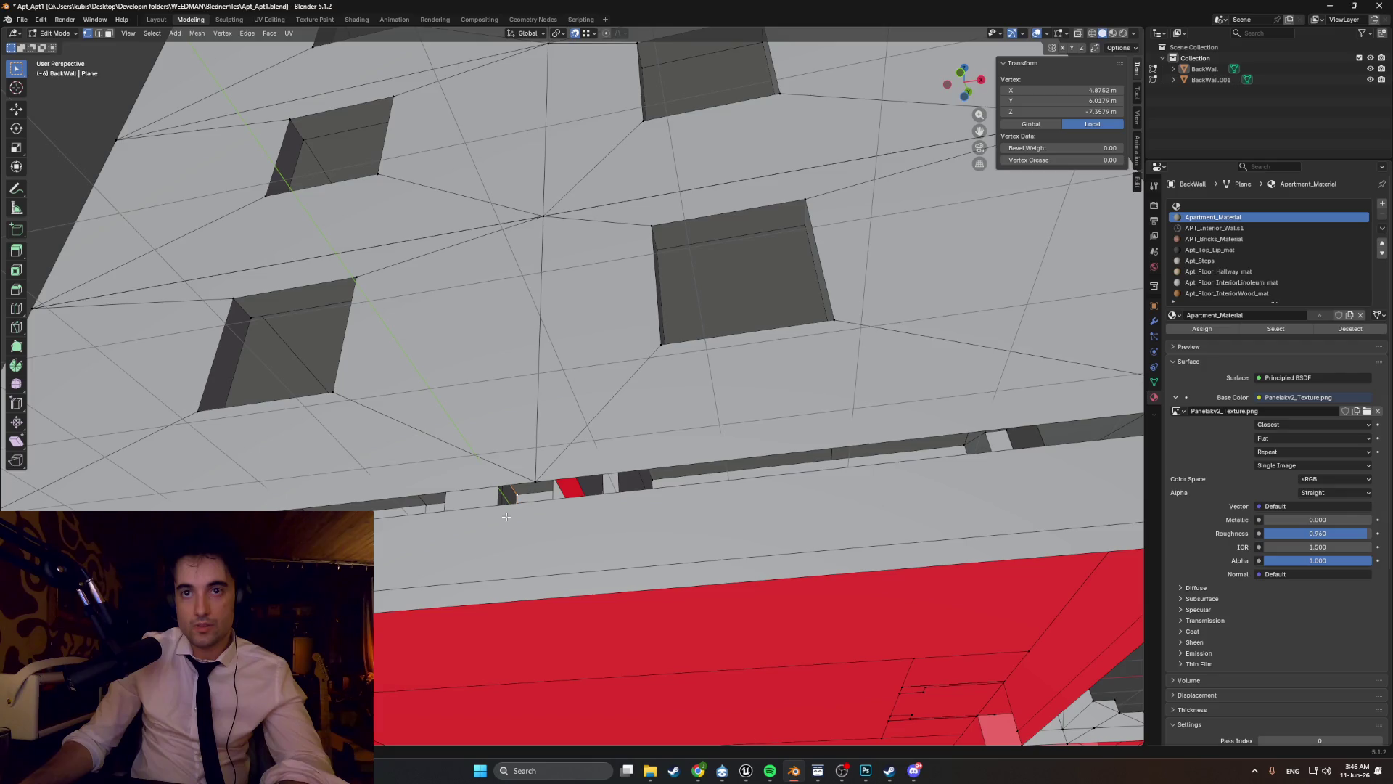
{"action": "mouse_move", "coordinate": [517, 498]}
{"action": "middle_mouse_down"}
{"action": "mouse_move", "coordinate": [410, 507]}
{"action": "mouse_move", "coordinate": [423, 479]}
{"action": "mouse_move", "coordinate": [490, 443]}
{"action": "mouse_move", "coordinate": [509, 392]}
{"action": "middle_mouse_up"}
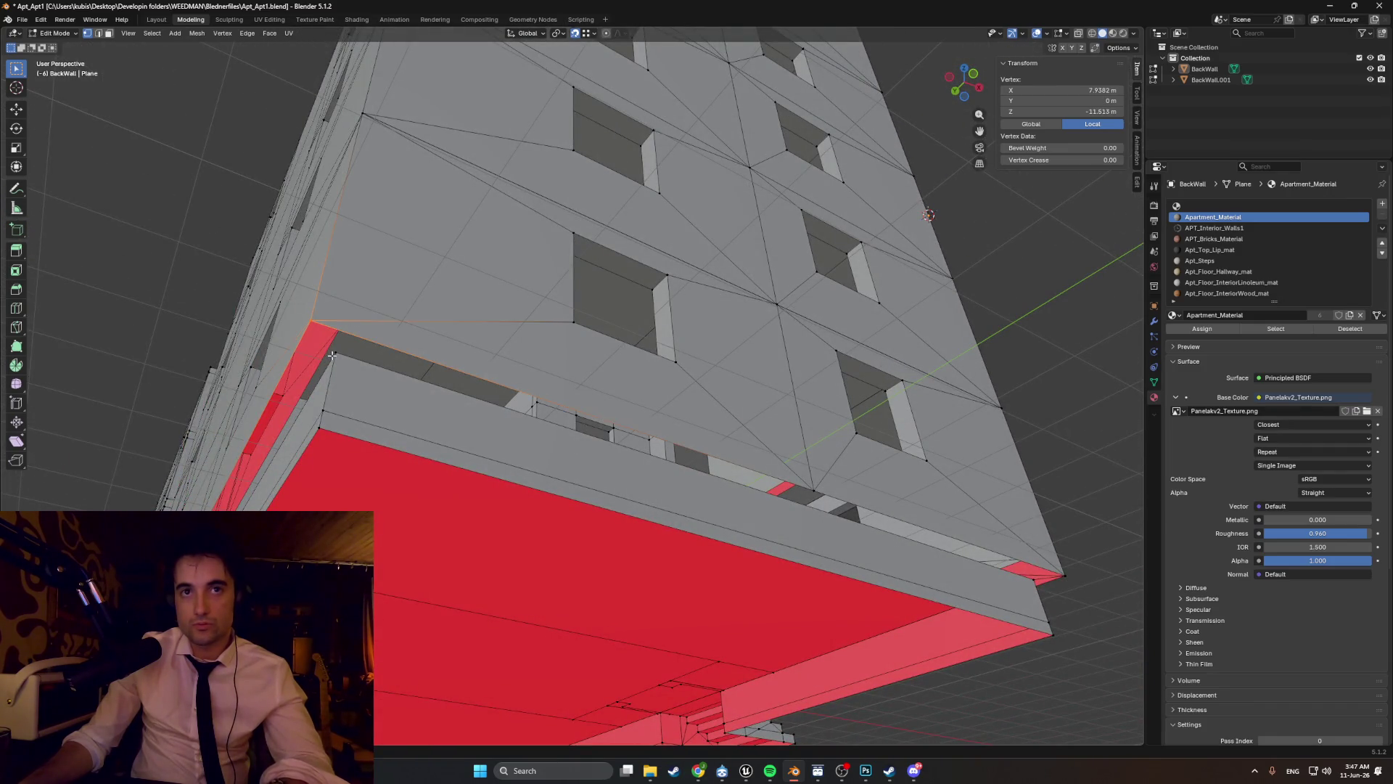
{"action": "middle_click_drag", "start_coordinate": [399, 378], "coordinate": [390, 364]}
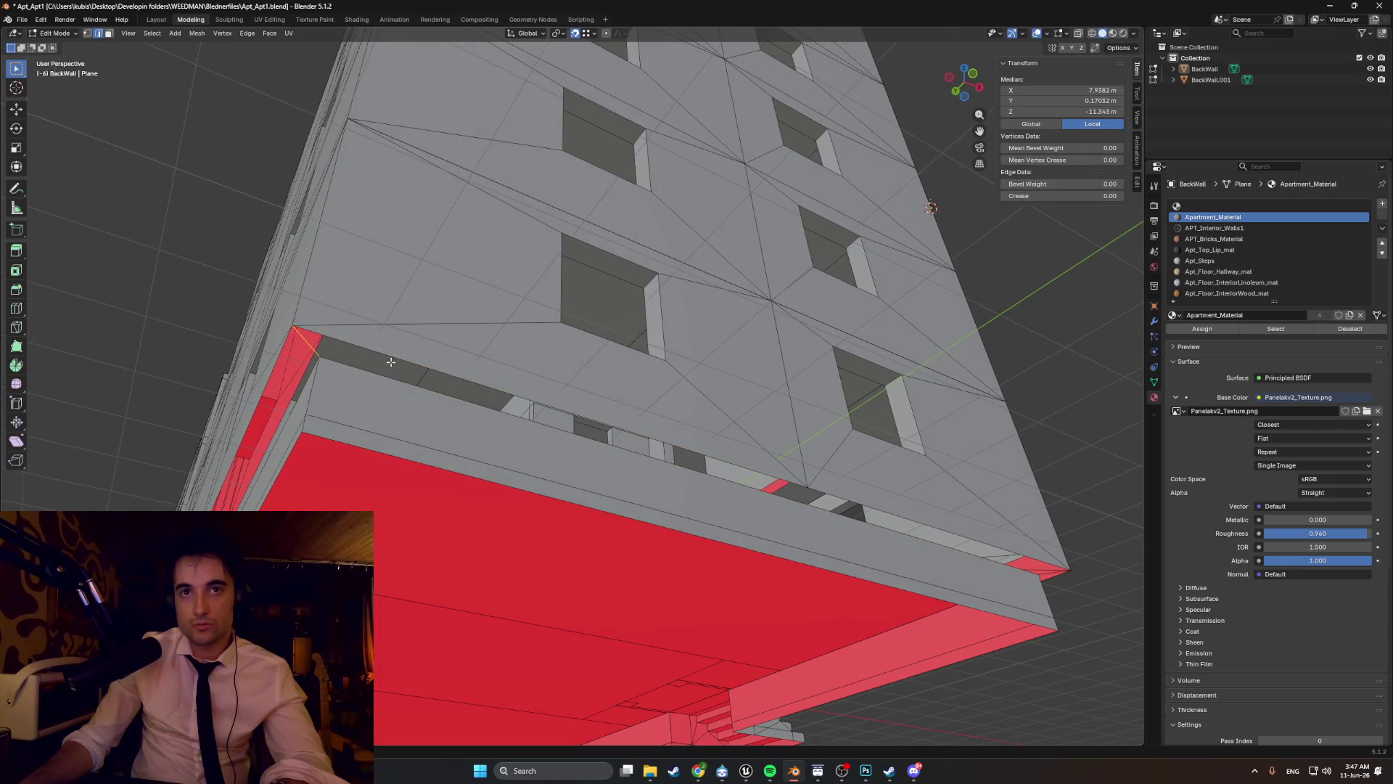
{"action": "mouse_move", "coordinate": [490, 411]}
{"action": "middle_mouse_down", "text": "shift"}
{"action": "mouse_move", "coordinate": [450, 398]}
{"action": "mouse_move", "coordinate": [491, 408]}
{"action": "mouse_move", "coordinate": [485, 419]}
{"action": "middle_mouse_up", "text": "shift"}
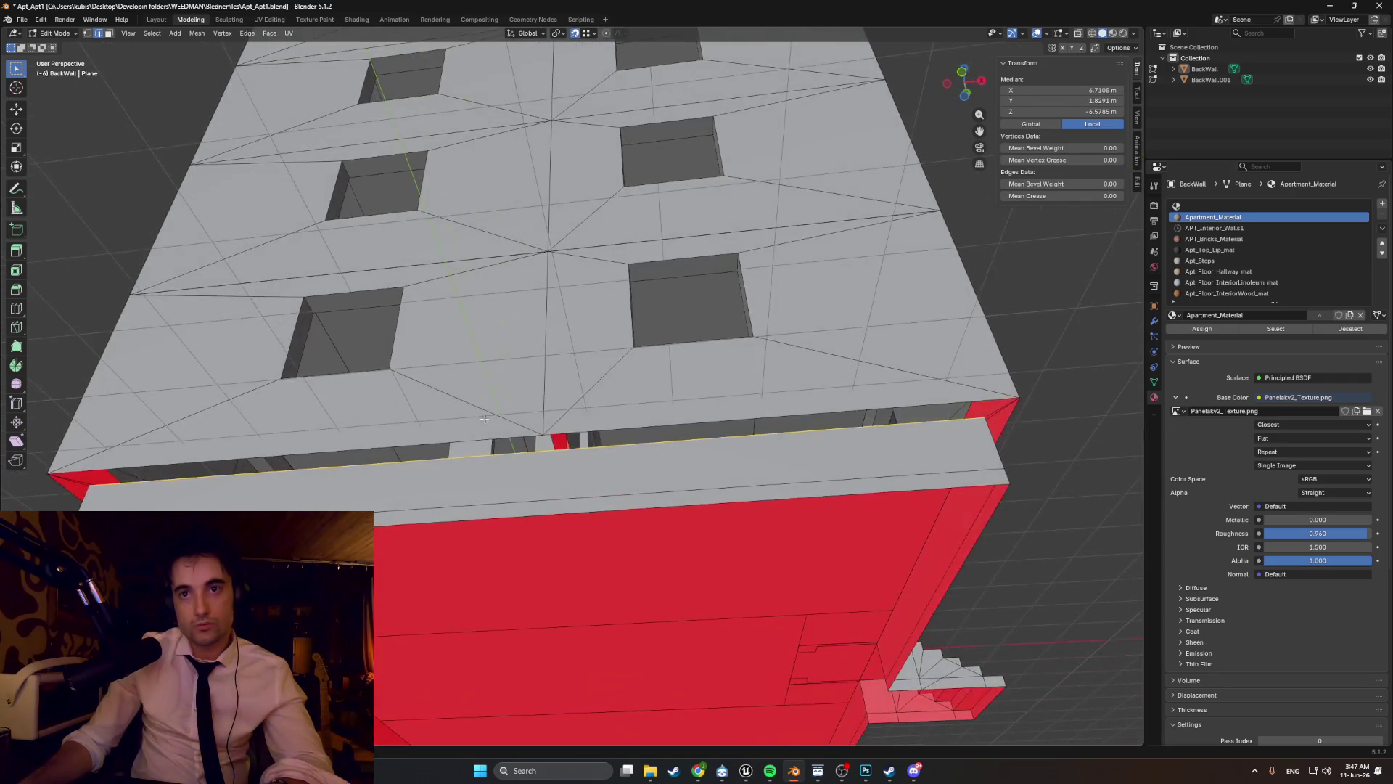
{"action": "left_click", "coordinate": [75, 480]}
- Add the corner edge and fill the gap with an outward-facing grey strip
{"action": "mouse_move", "coordinate": [80, 475]}
{"action": "middle_mouse_down"}
{"action": "mouse_move", "coordinate": [313, 329]}
{"action": "mouse_move", "coordinate": [230, 312]}
{"action": "middle_mouse_up"}
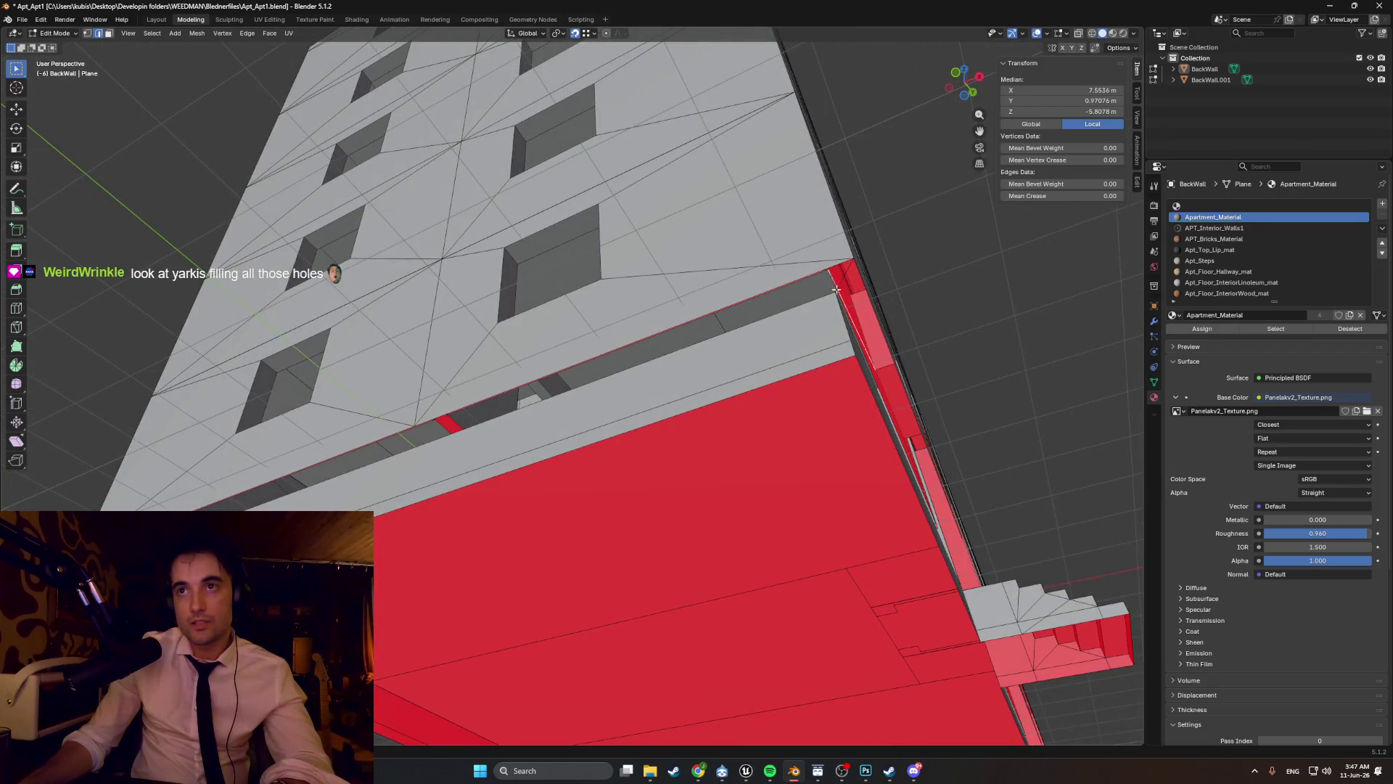
{"action": "middle_click_drag", "start_coordinate": [230, 312], "coordinate": [449, 534]}
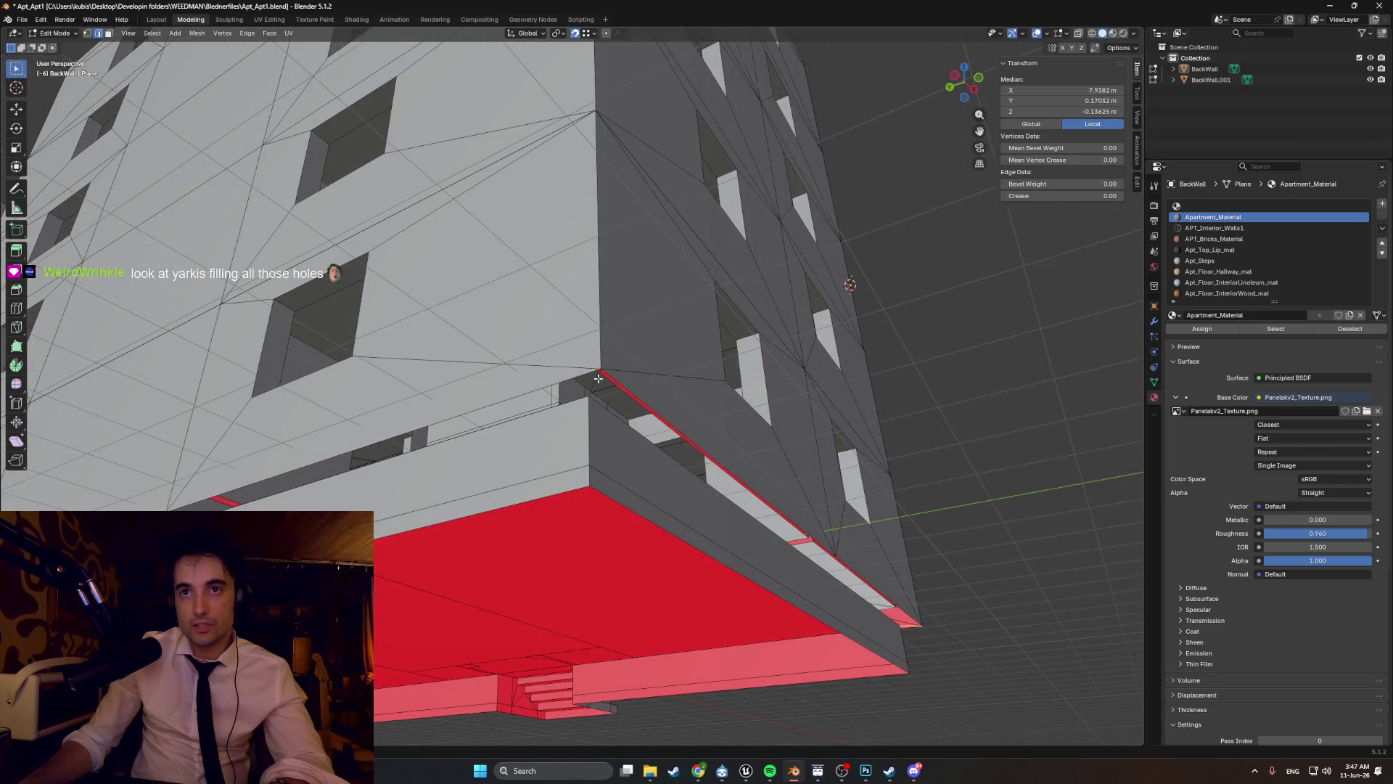
{"action": "left_click", "coordinate": [598, 378], "text": "alt"}
{"action": "mouse_move", "coordinate": [598, 378]}
{"action": "middle_mouse_down"}
{"action": "mouse_move", "coordinate": [567, 427]}
{"action": "mouse_move", "coordinate": [432, 423]}
{"action": "middle_mouse_up"}
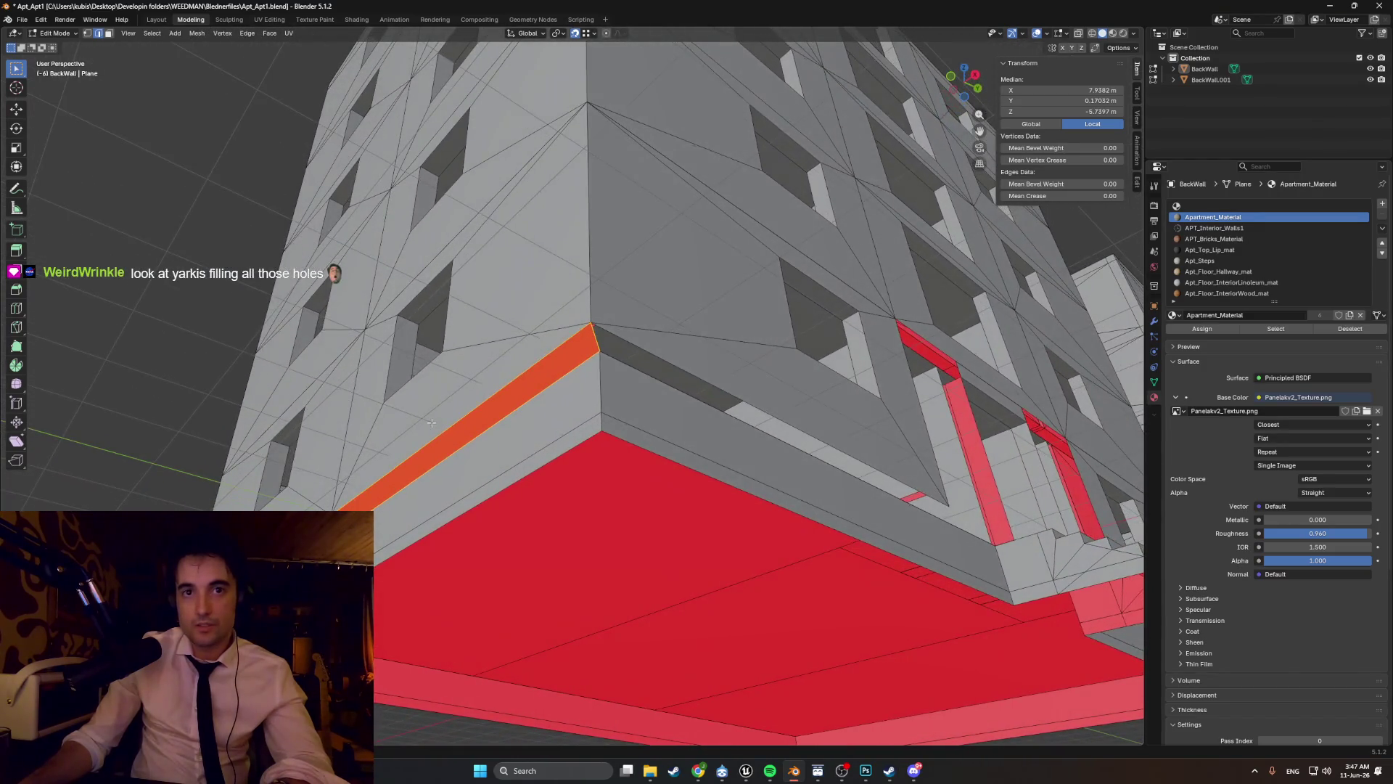
{"action": "right_click", "coordinate": [381, 440]}
{"action": "left_click", "coordinate": [381, 439]}
{"action": "mouse_move", "coordinate": [381, 439]}
{"action": "middle_mouse_down"}
{"action": "mouse_move", "coordinate": [511, 473]}
{"action": "mouse_move", "coordinate": [406, 515]}
{"action": "middle_mouse_up"}
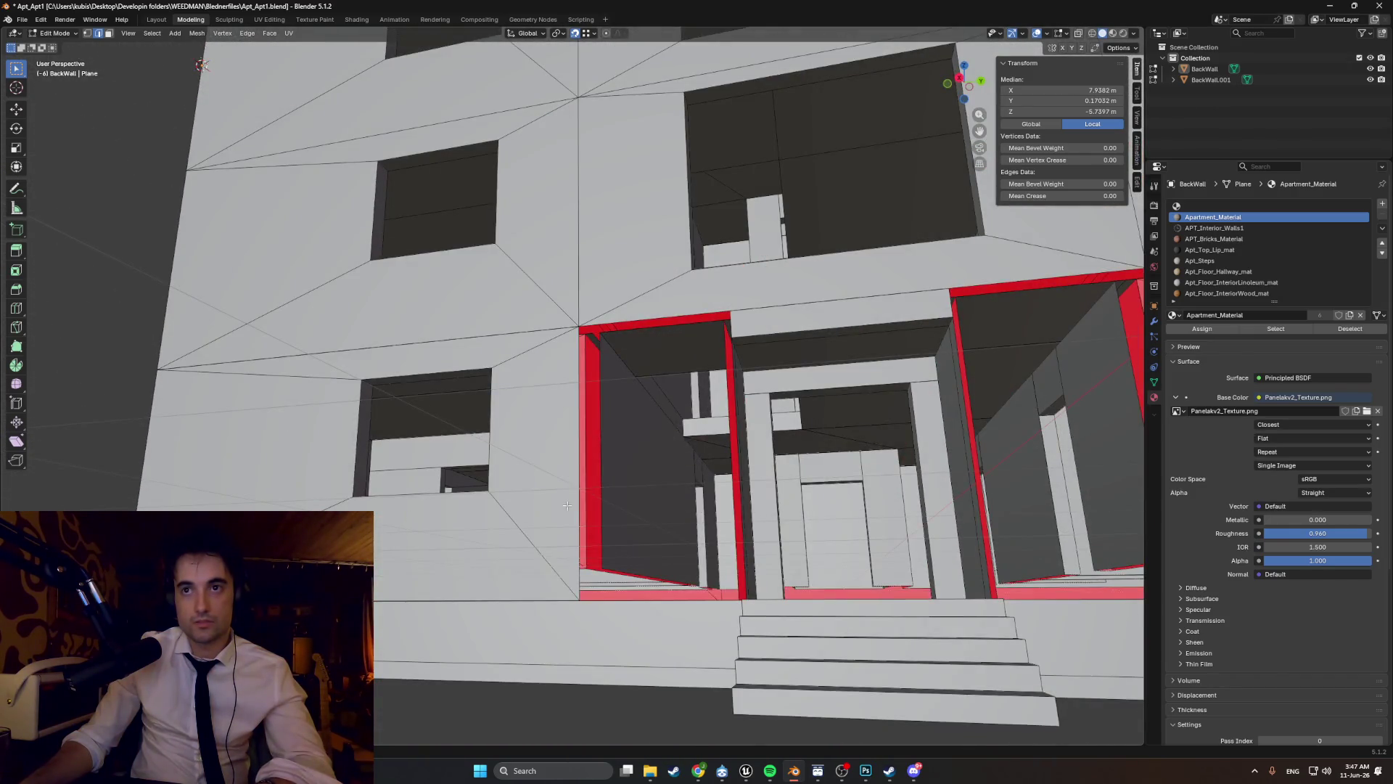
- Move the edge beside the entrance doorway across to close the red gap by the stairs
{"action": "scroll", "coordinate": [567, 505], "scroll_direction": "up", "scroll_amount": 5}
{"action": "mouse_move", "coordinate": [567, 506]}
{"action": "middle_mouse_down"}
{"action": "mouse_move", "coordinate": [653, 442]}
{"action": "mouse_move", "coordinate": [631, 400]}
{"action": "mouse_move", "coordinate": [607, 398]}
{"action": "mouse_move", "coordinate": [599, 436]}
{"action": "mouse_move", "coordinate": [584, 372]}
{"action": "mouse_move", "coordinate": [515, 407]}
{"action": "middle_mouse_up"}
{"action": "scroll", "coordinate": [607, 398], "scroll_direction": "down", "scroll_amount": 3}
{"action": "middle_click_drag", "start_coordinate": [519, 410], "coordinate": [509, 418]}
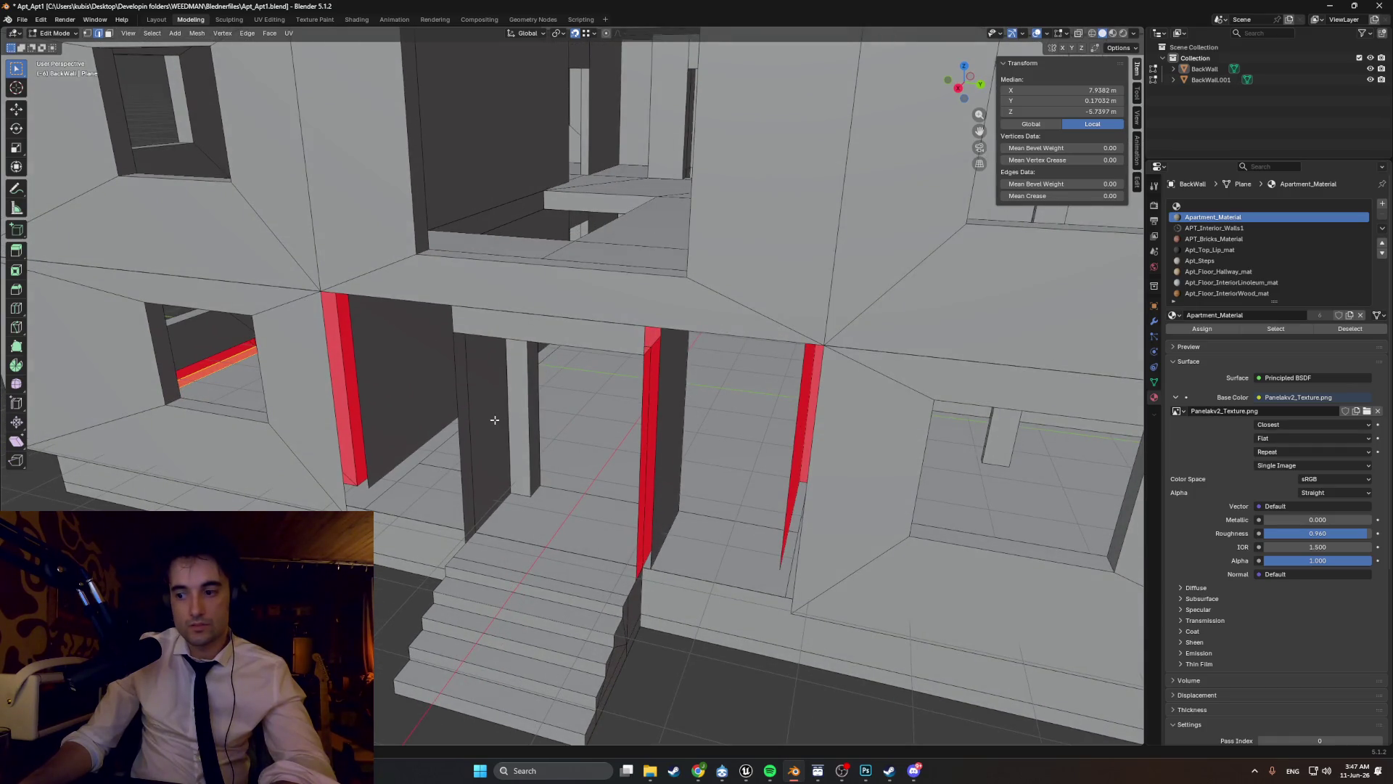
{"action": "mouse_move", "coordinate": [494, 420]}
{"action": "middle_mouse_down"}
{"action": "mouse_move", "coordinate": [379, 443]}
{"action": "mouse_move", "coordinate": [575, 457]}
{"action": "mouse_move", "coordinate": [652, 495]}
{"action": "middle_mouse_up"}
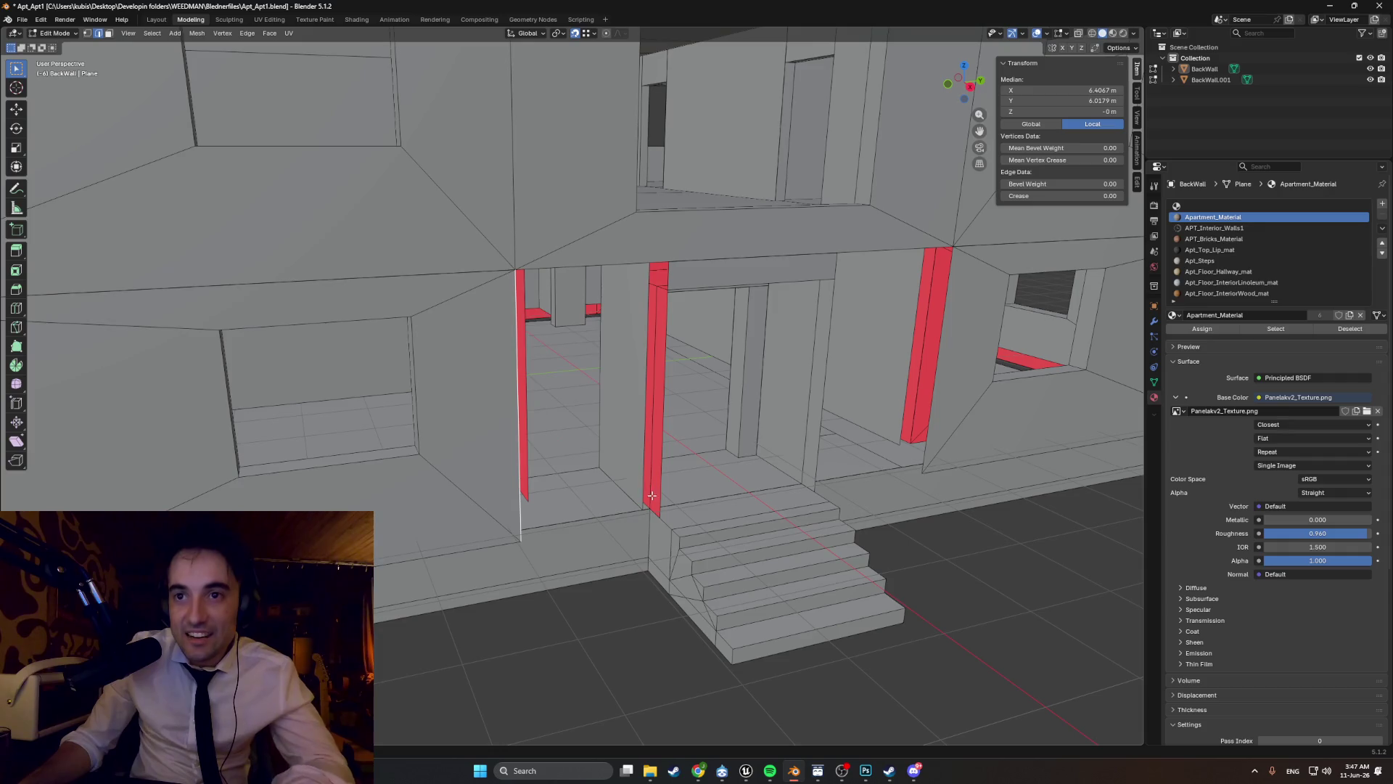
{"action": "key", "text": "g"}
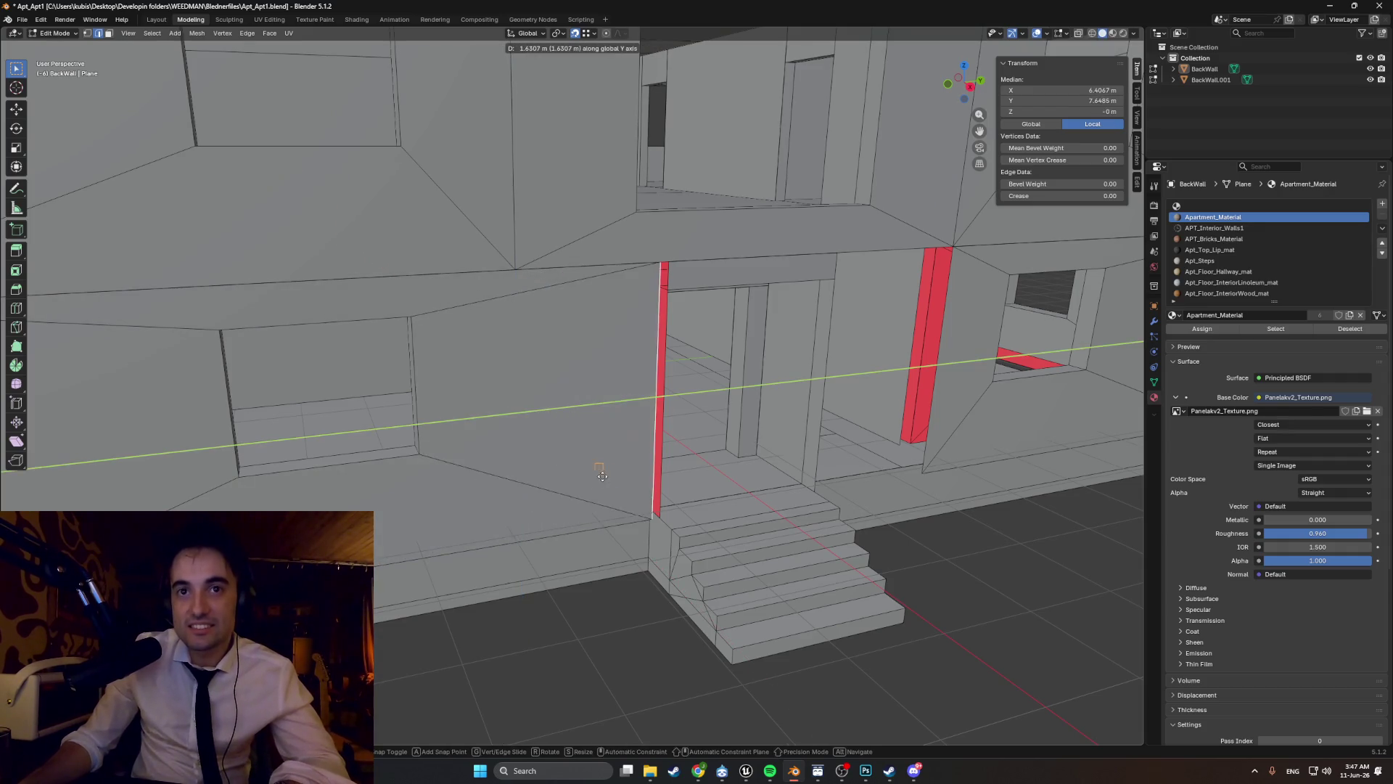
{"action": "left_click", "coordinate": [652, 513]}
- Orbit around the doorways, stairs and slab underside to inspect the entrance
{"action": "mouse_move", "coordinate": [652, 513]}
{"action": "middle_mouse_down"}
{"action": "mouse_move", "coordinate": [671, 465]}
{"action": "mouse_move", "coordinate": [688, 463]}
{"action": "middle_mouse_up"}
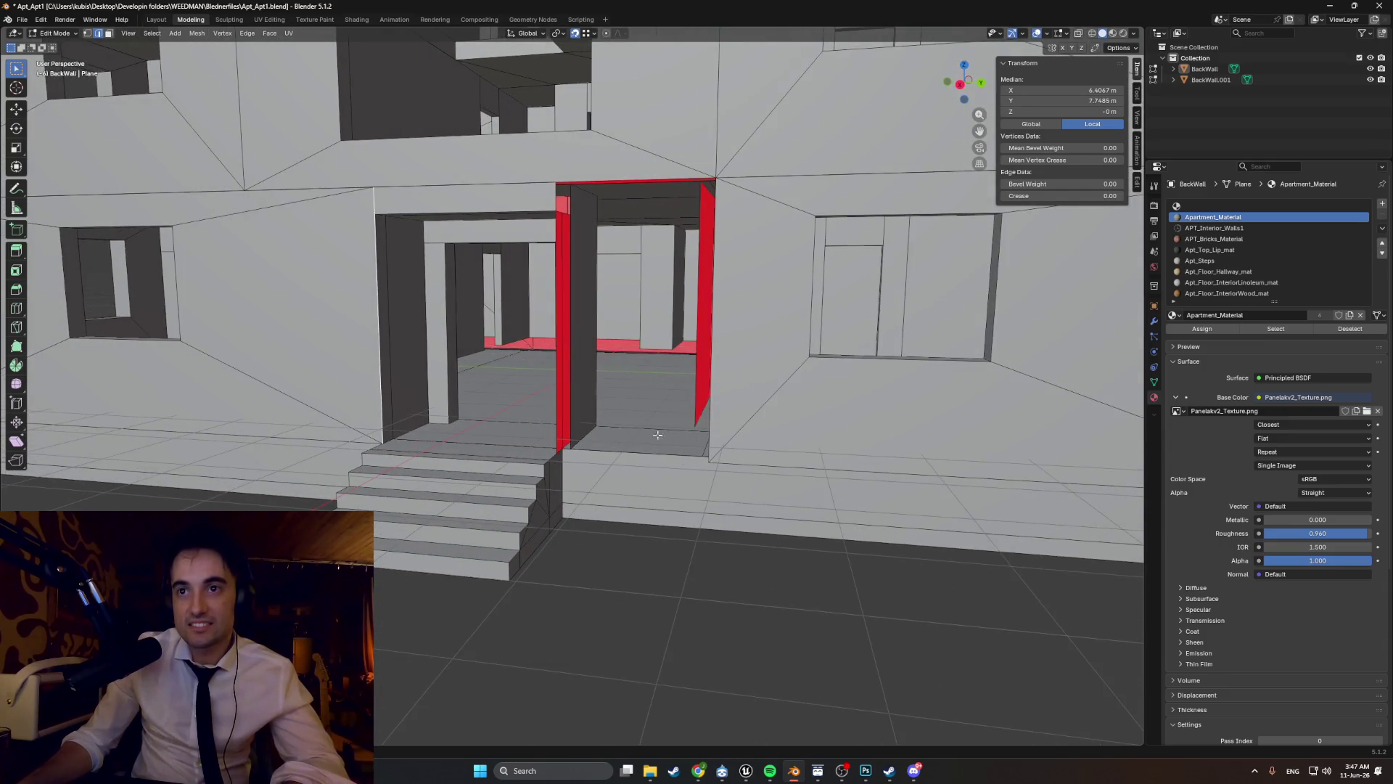
{"action": "middle_click_drag", "start_coordinate": [394, 392], "coordinate": [405, 428]}
{"action": "mouse_move", "coordinate": [394, 522]}
{"action": "middle_mouse_down"}
{"action": "mouse_move", "coordinate": [335, 458]}
{"action": "mouse_move", "coordinate": [381, 541]}
{"action": "mouse_move", "coordinate": [406, 464]}
{"action": "mouse_move", "coordinate": [465, 475]}
{"action": "mouse_move", "coordinate": [308, 486]}
{"action": "mouse_move", "coordinate": [364, 492]}
{"action": "middle_mouse_up"}
{"action": "scroll", "coordinate": [383, 508], "scroll_direction": "up", "scroll_amount": 5}
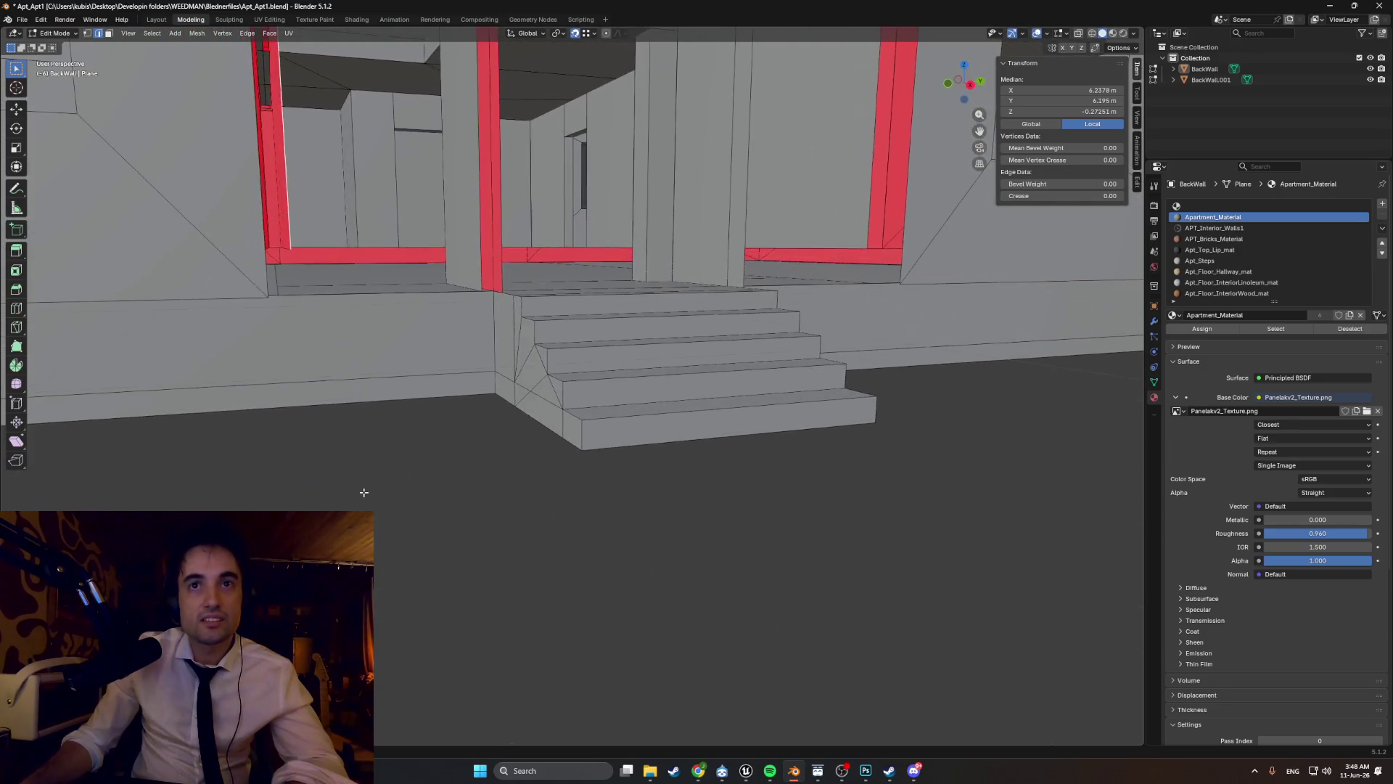
{"action": "middle_click_drag", "start_coordinate": [289, 468], "coordinate": [285, 481]}
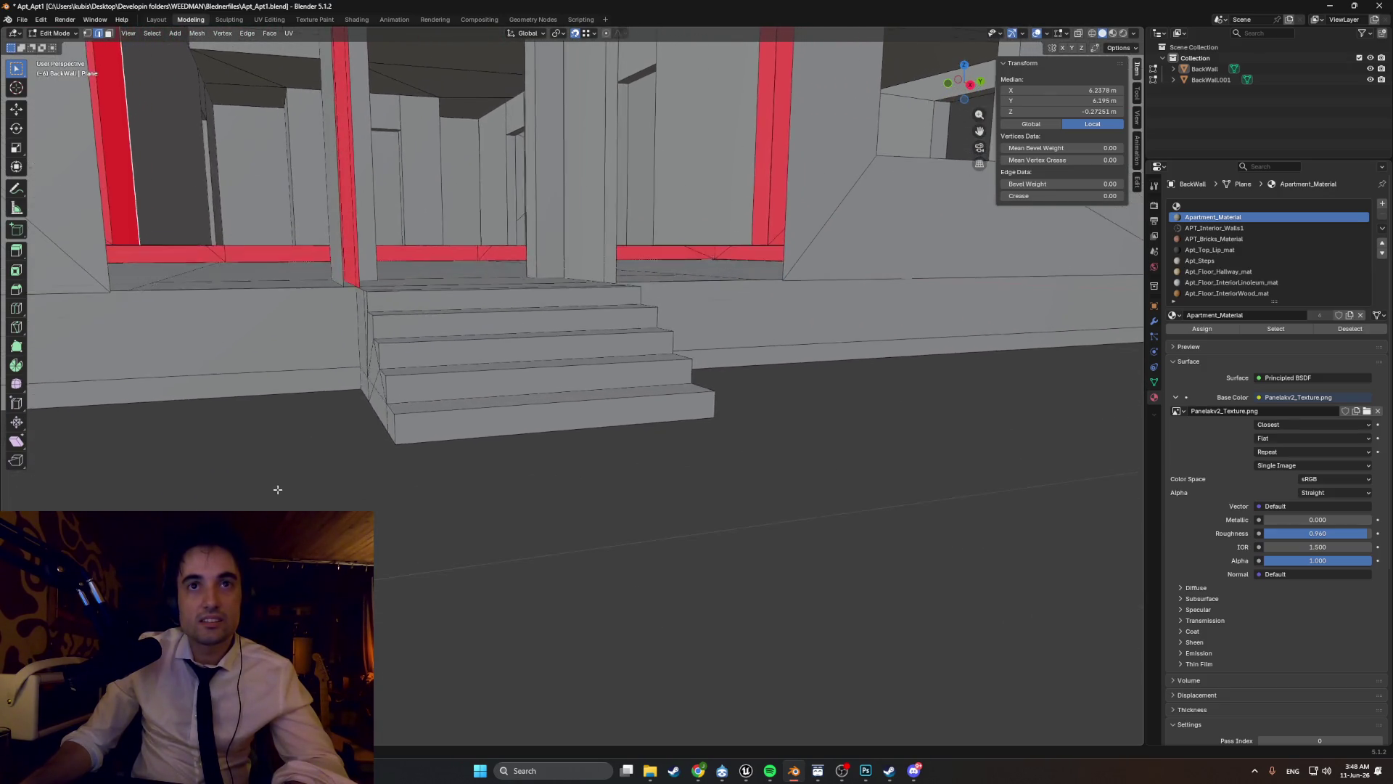
{"action": "middle_click_drag", "start_coordinate": [453, 452], "coordinate": [425, 453]}
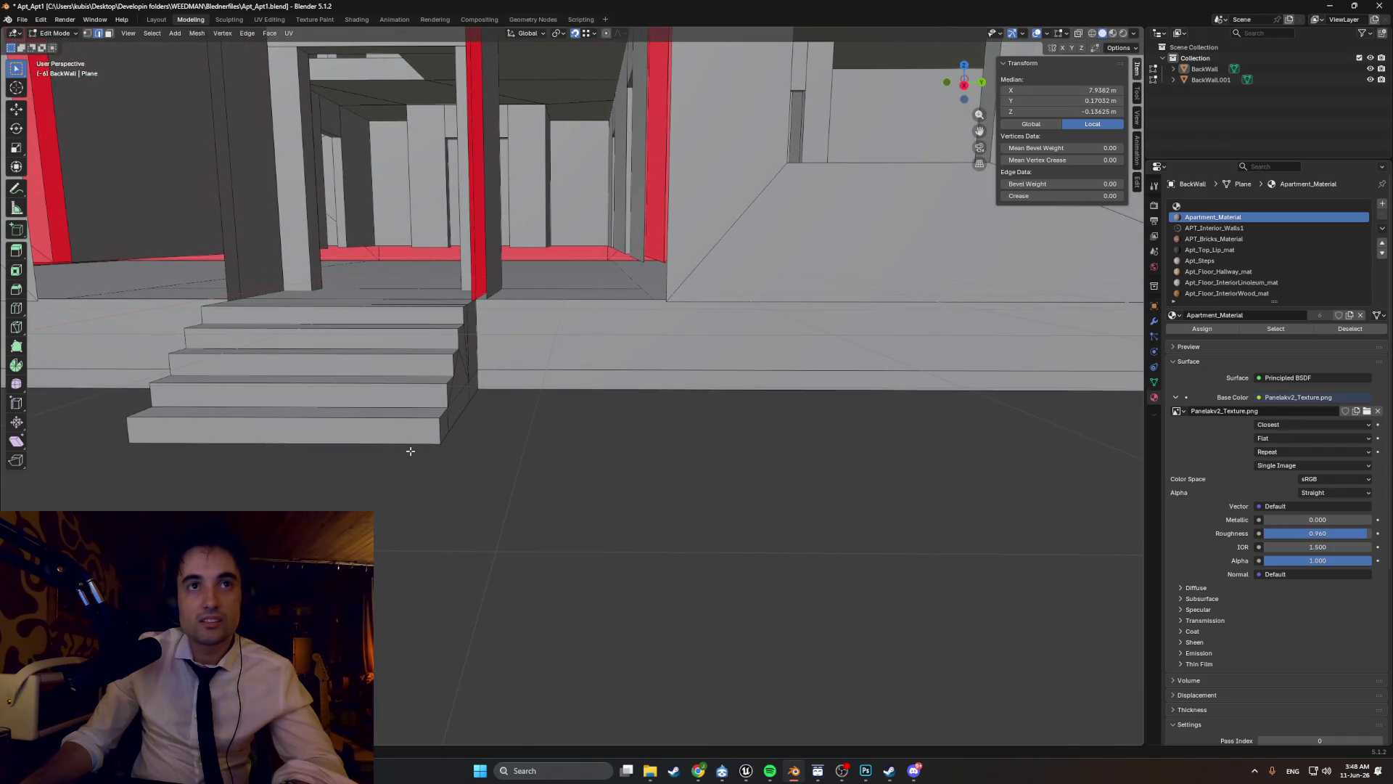
{"action": "scroll", "coordinate": [410, 451], "scroll_direction": "down", "scroll_amount": 5}
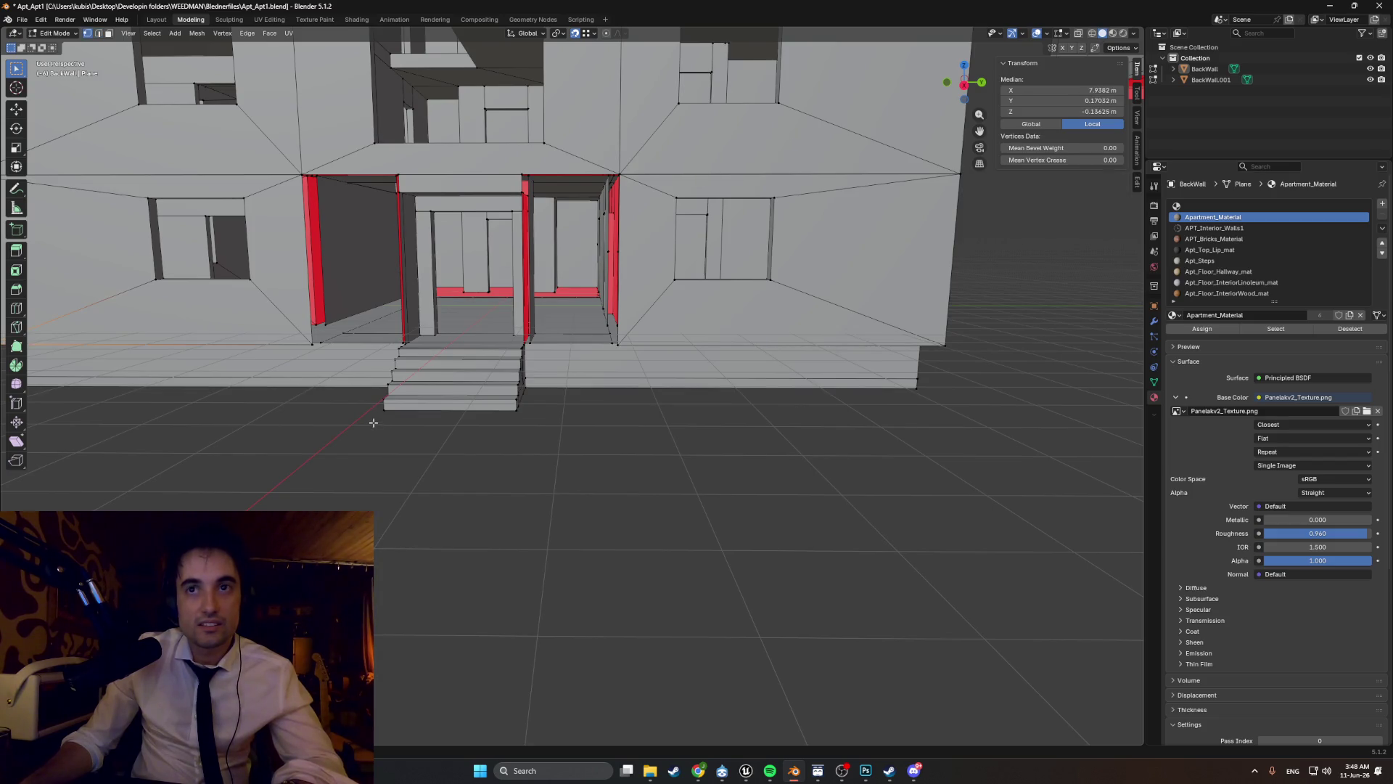
{"action": "mouse_move", "coordinate": [373, 423]}
{"action": "middle_mouse_down"}
{"action": "mouse_move", "coordinate": [363, 390]}
{"action": "mouse_move", "coordinate": [353, 395]}
{"action": "mouse_move", "coordinate": [368, 377]}
{"action": "mouse_move", "coordinate": [361, 404]}
{"action": "middle_mouse_up"}
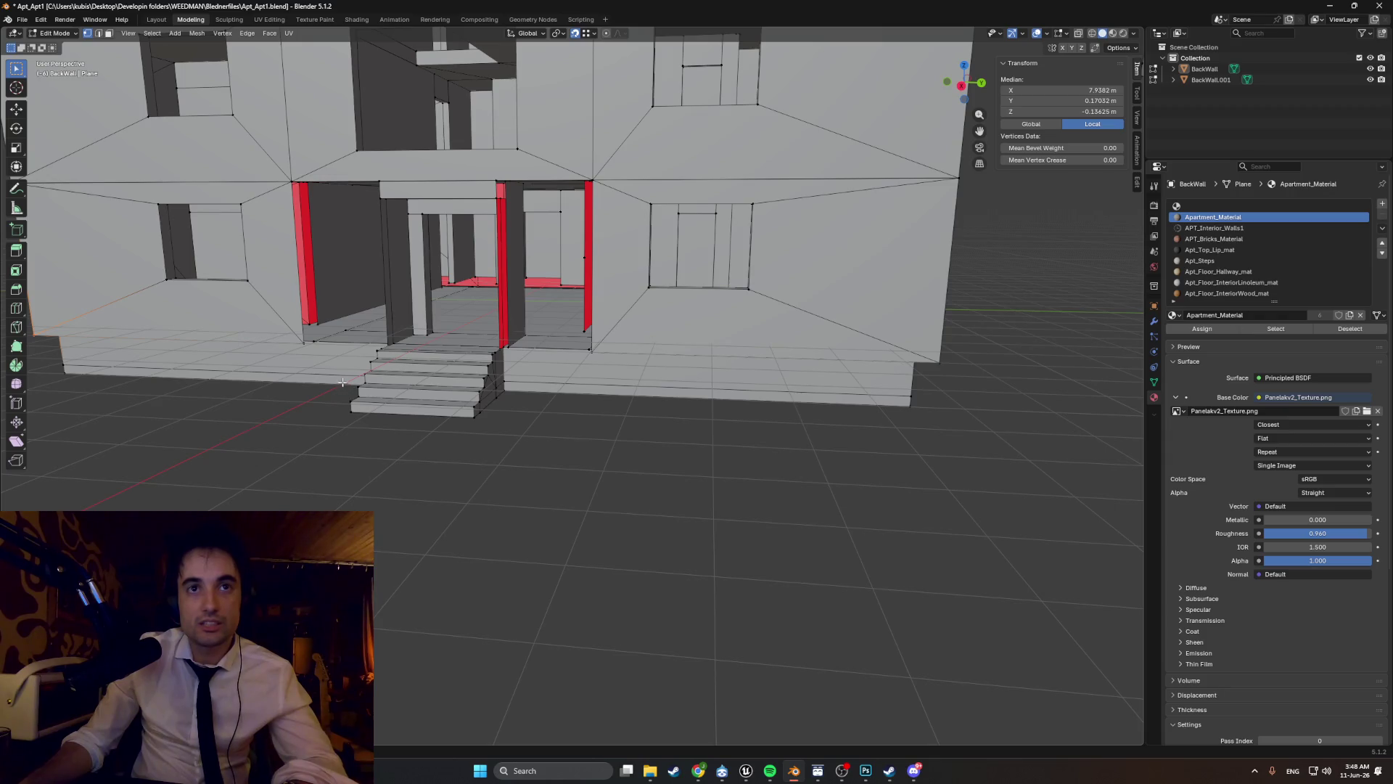
- Hide the ground-floor front walls and switch to a wireframe Right Ortho view
{"action": "key", "text": "l"}
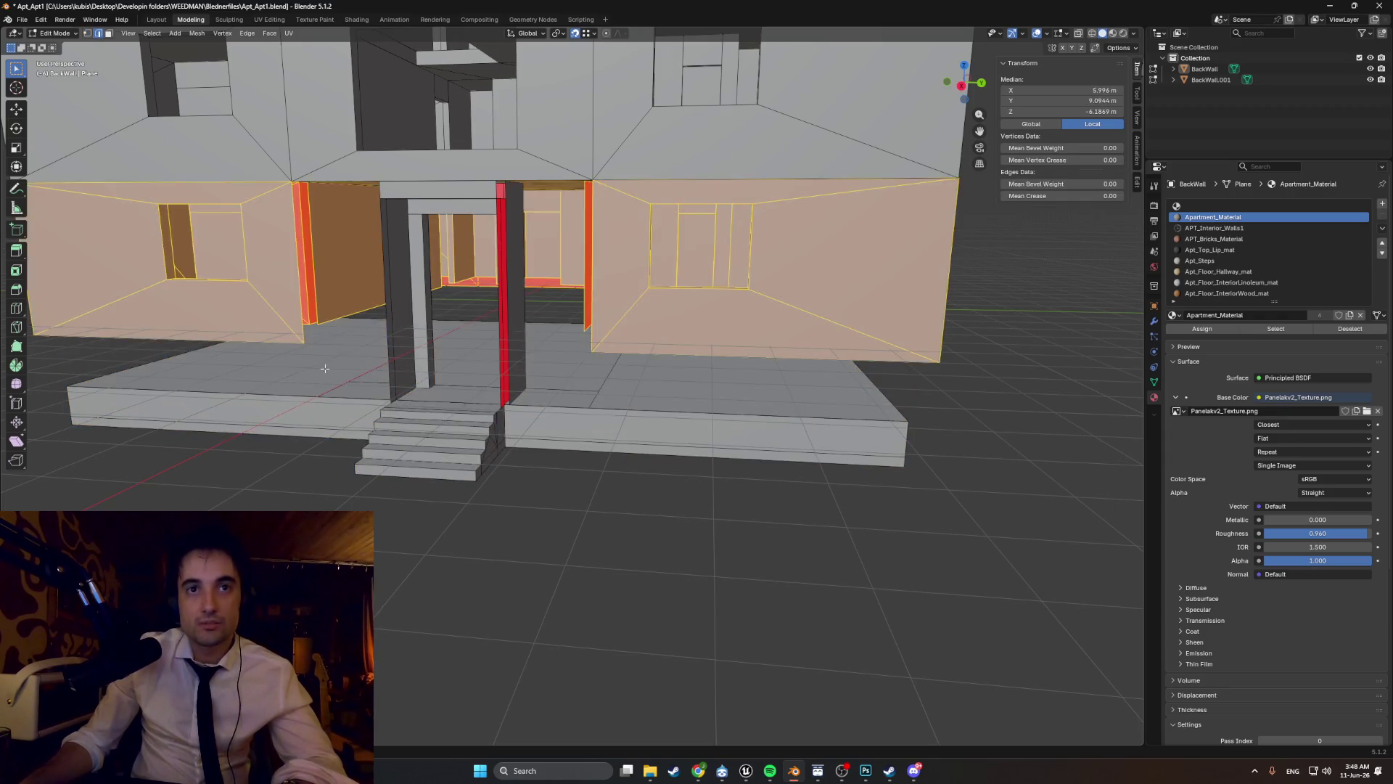
{"action": "key", "text": "h"}
{"action": "key", "text": "l"}
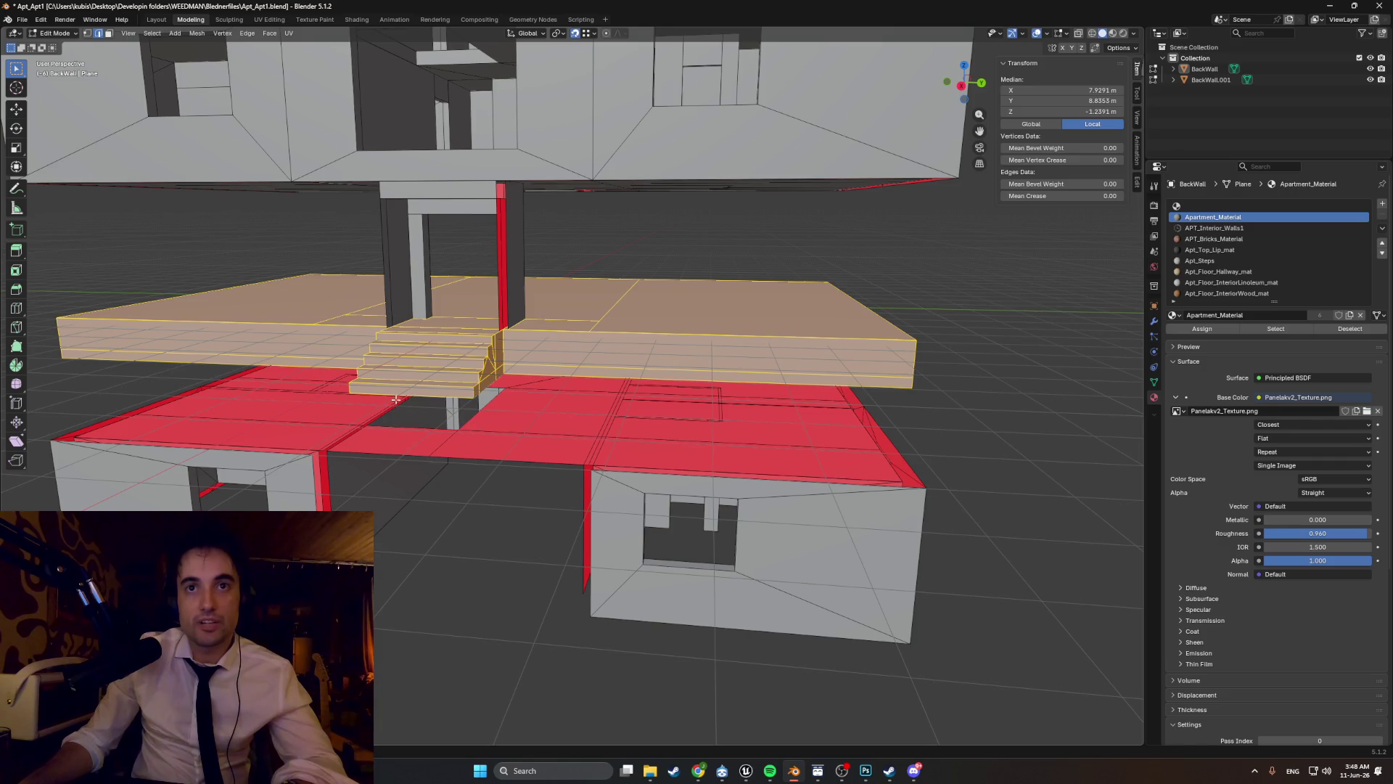
{"action": "key", "text": "z"}
{"action": "left_click", "coordinate": [469, 492]}
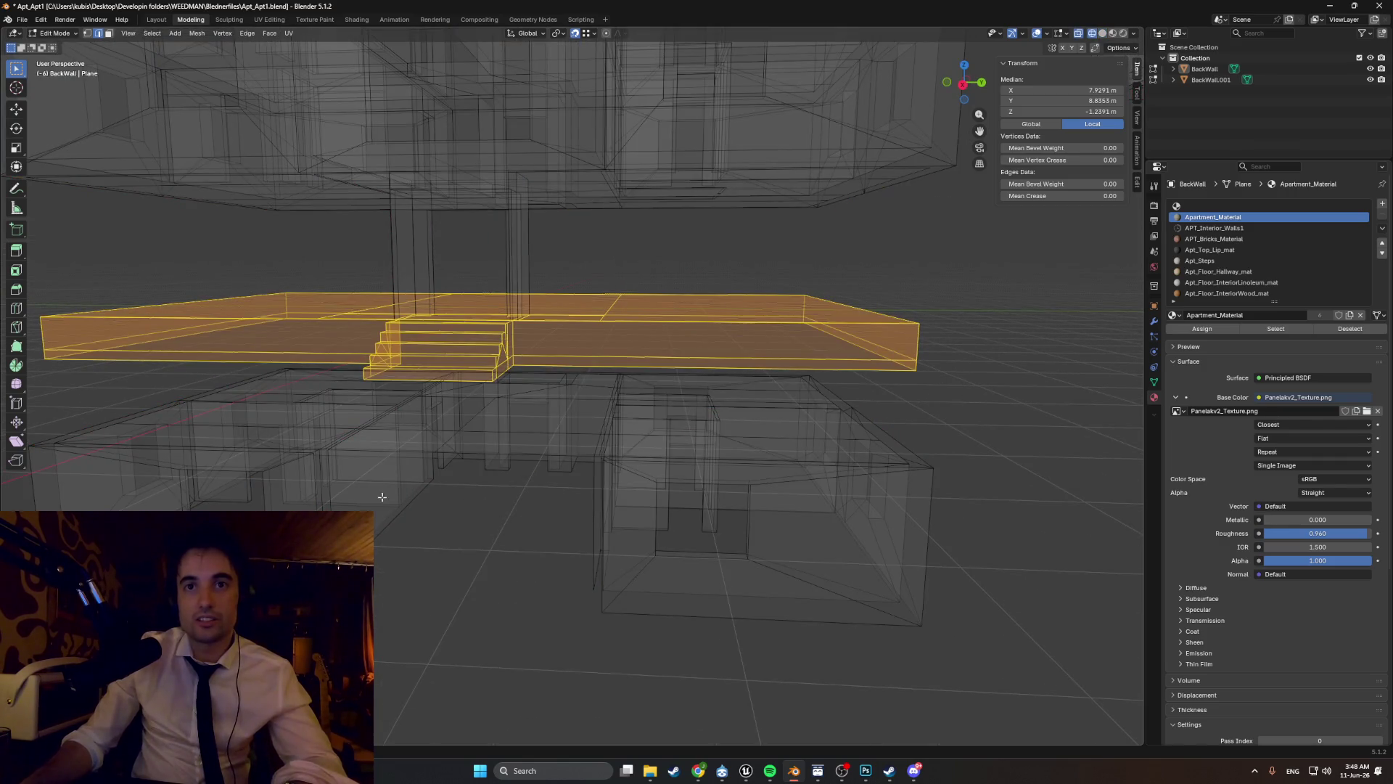
{"action": "key", "text": "KP_1"}
{"action": "key", "text": "KP_3"}
- Raise the lower wall block 5.3284 m along Z onto the step slab, back in solid shading
{"action": "mouse_move", "coordinate": [1000, 636]}
{"action": "left_mouse_down"}
{"action": "mouse_move", "coordinate": [66, 386]}
{"action": "mouse_move", "coordinate": [66, 400]}
{"action": "left_mouse_up"}
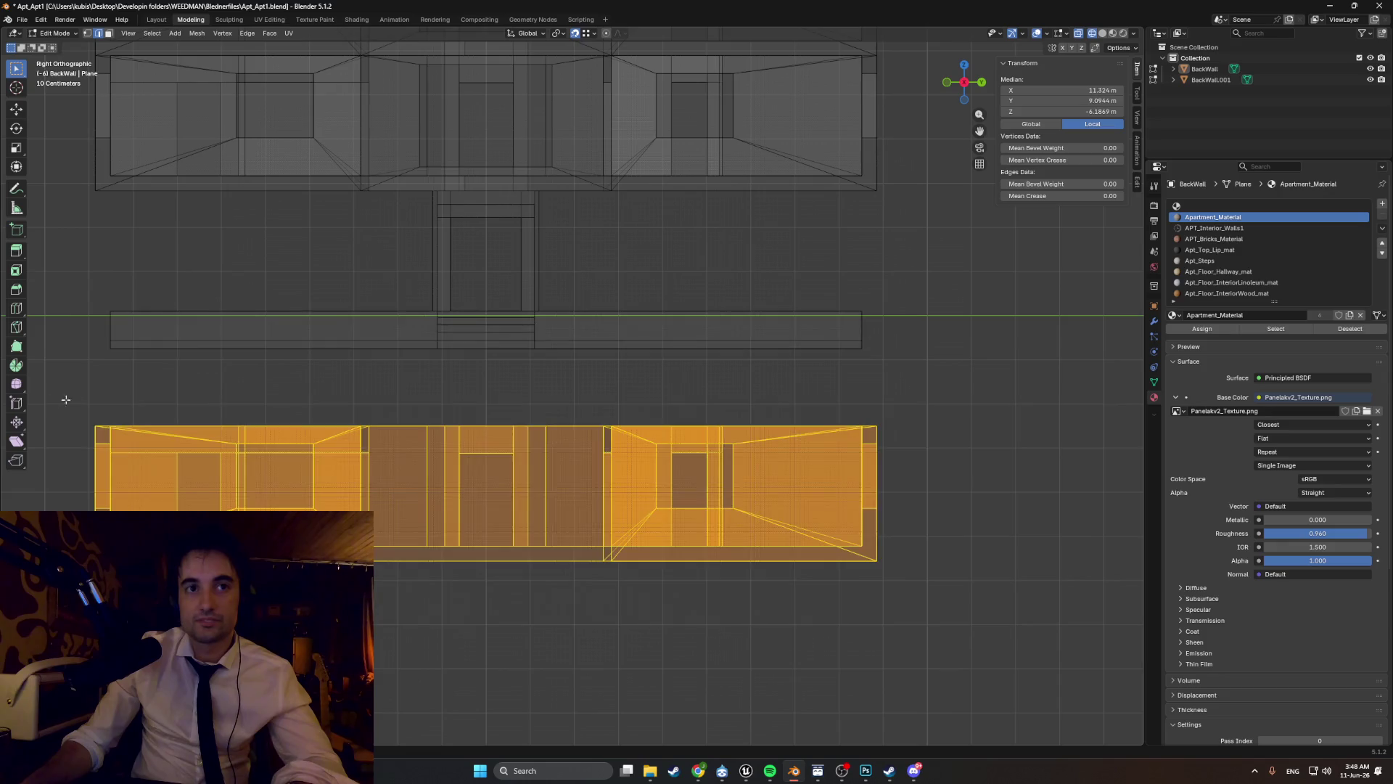
{"action": "middle_click_drag", "start_coordinate": [66, 399], "coordinate": [78, 470], "text": "shift"}
{"action": "key", "text": "g"}
{"action": "key", "text": "z"}
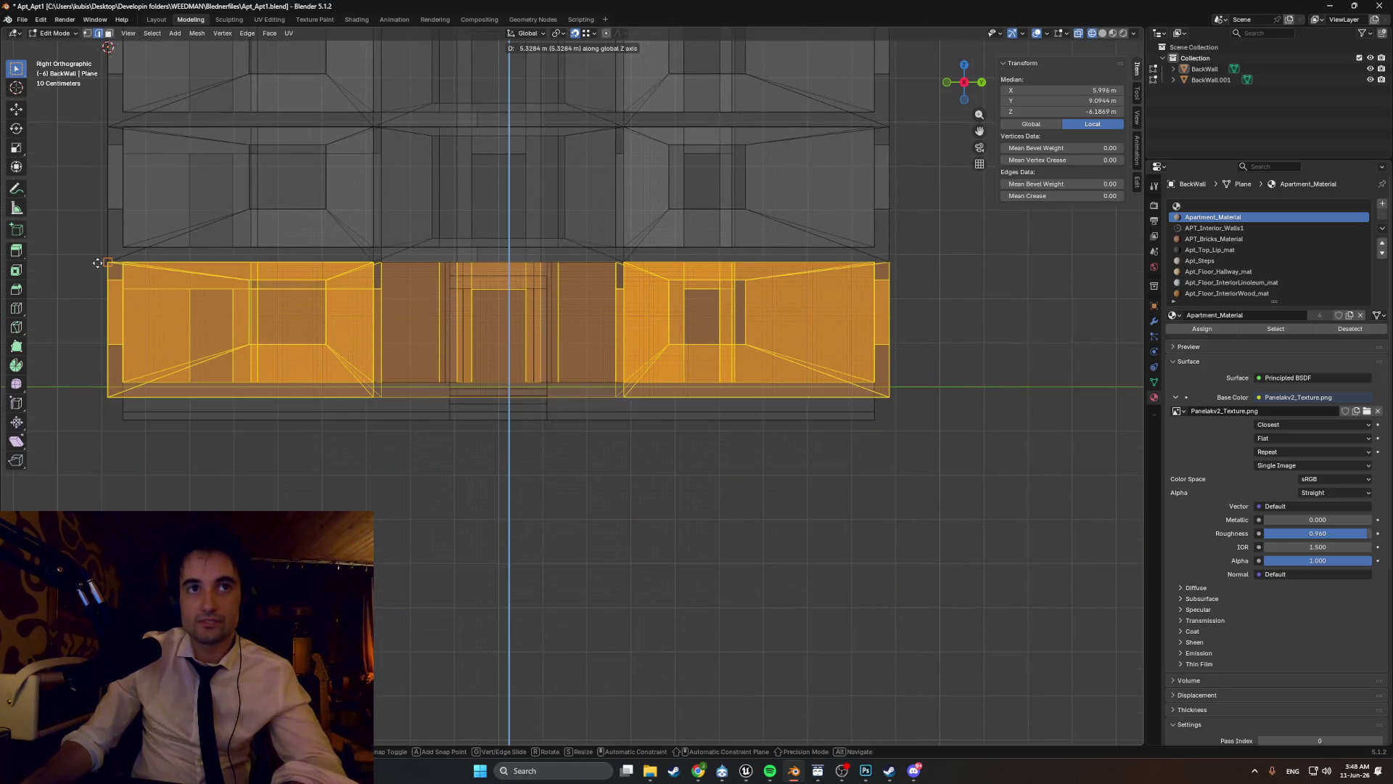
{"action": "left_click", "coordinate": [98, 262]}
{"action": "mouse_move", "coordinate": [98, 263]}
{"action": "middle_mouse_down"}
{"action": "mouse_move", "coordinate": [375, 392]}
{"action": "mouse_move", "coordinate": [400, 382]}
{"action": "mouse_move", "coordinate": [603, 444]}
{"action": "mouse_move", "coordinate": [663, 421]}
{"action": "mouse_move", "coordinate": [713, 462]}
{"action": "mouse_move", "coordinate": [540, 498]}
{"action": "mouse_move", "coordinate": [407, 496]}
{"action": "mouse_move", "coordinate": [623, 457]}
{"action": "mouse_move", "coordinate": [671, 496]}
{"action": "mouse_move", "coordinate": [682, 530]}
{"action": "mouse_move", "coordinate": [729, 536]}
{"action": "mouse_move", "coordinate": [731, 513]}
{"action": "mouse_move", "coordinate": [769, 507]}
{"action": "mouse_move", "coordinate": [690, 507]}
{"action": "mouse_move", "coordinate": [708, 490]}
{"action": "middle_mouse_up"}
{"action": "key", "text": "shift+z"}
{"action": "left_click", "coordinate": [407, 483]}
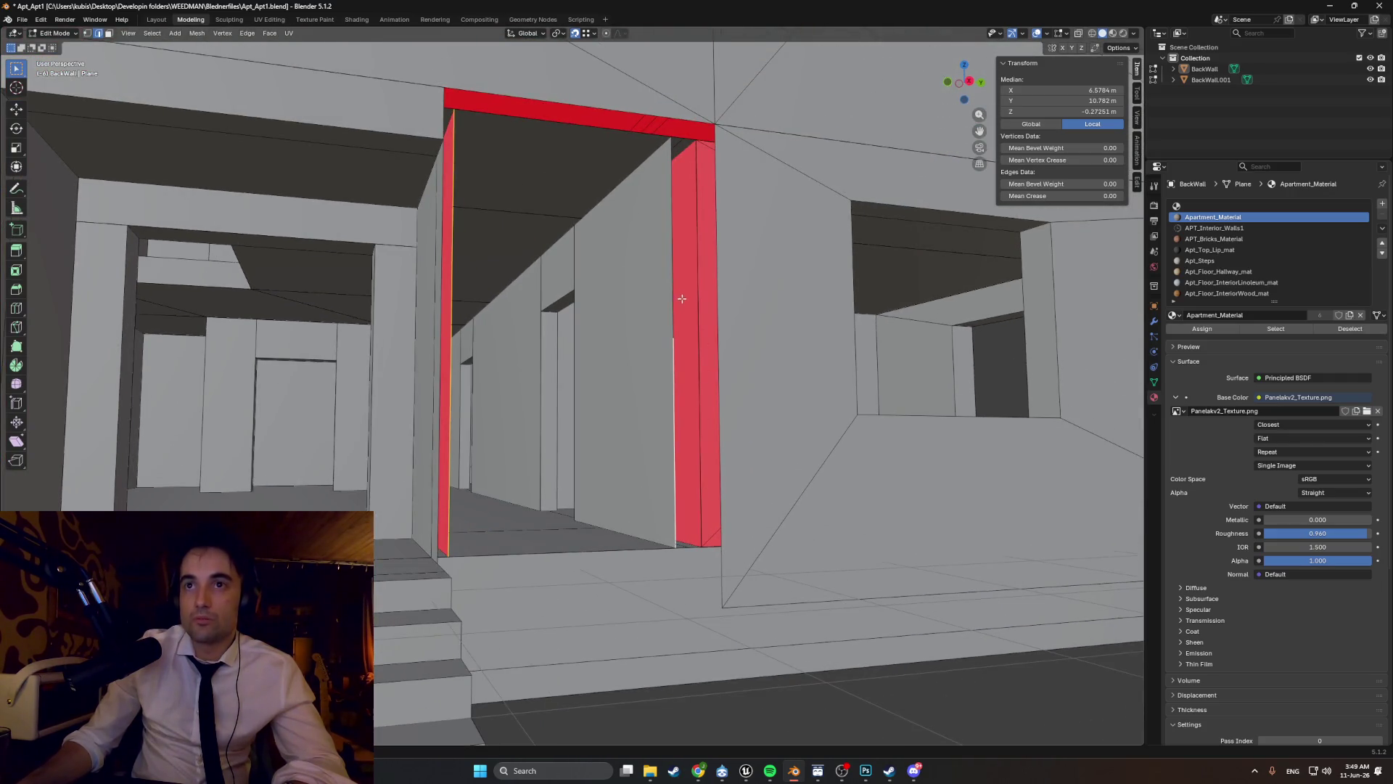
{"action": "mouse_move", "coordinate": [673, 354]}
{"action": "middle_mouse_down"}
{"action": "mouse_move", "coordinate": [721, 405]}
{"action": "mouse_move", "coordinate": [743, 402]}
{"action": "middle_mouse_up"}
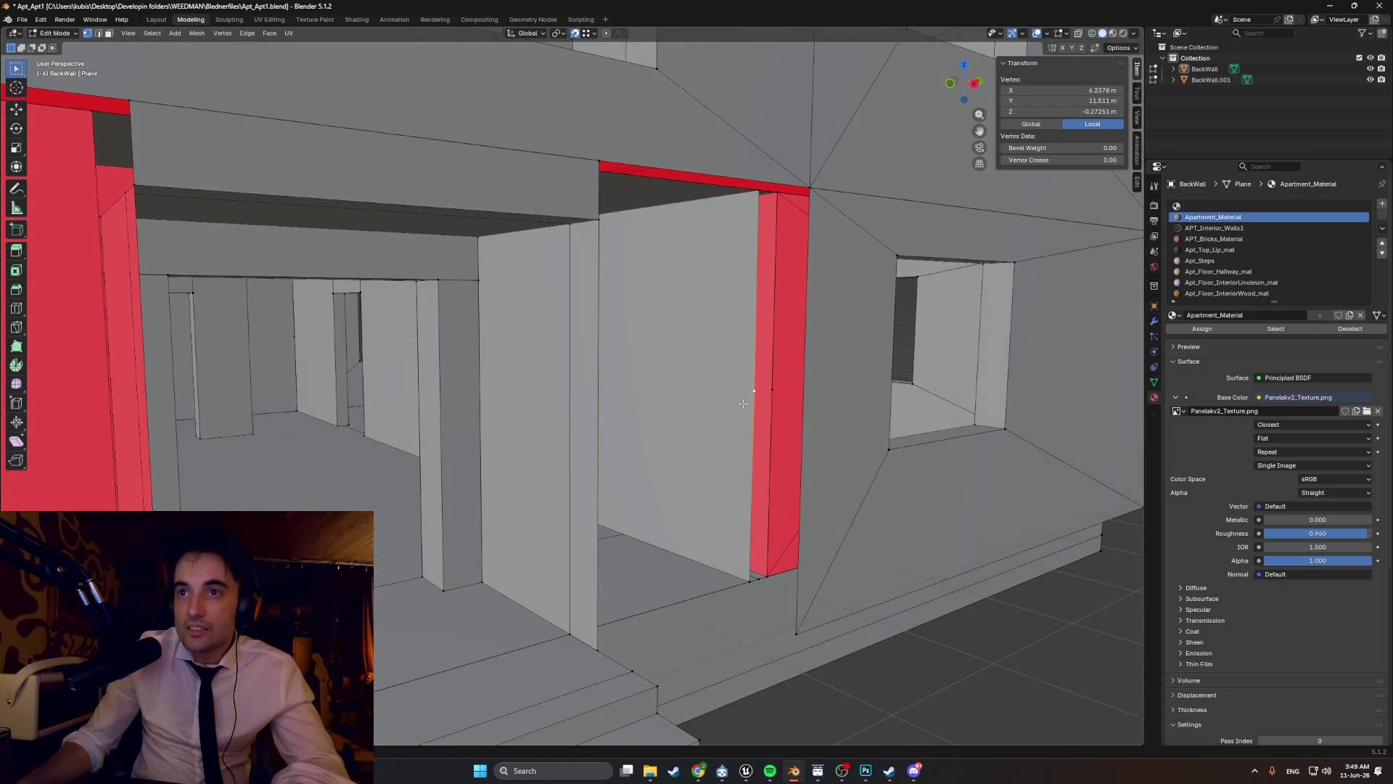
{"action": "scroll", "coordinate": [743, 403], "scroll_direction": "down", "scroll_amount": 3}
{"action": "scroll", "coordinate": [739, 404], "scroll_direction": "up", "scroll_amount": 4}
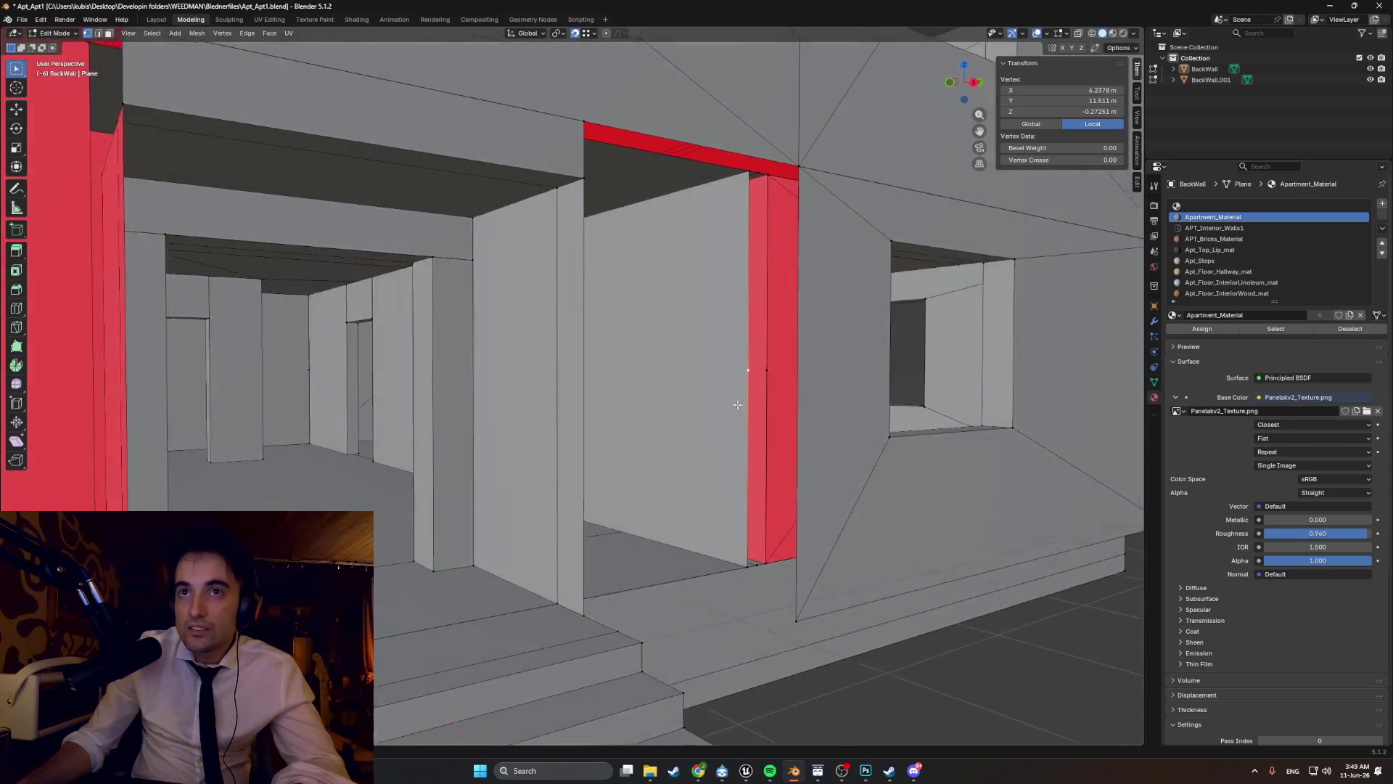
{"action": "mouse_move", "coordinate": [737, 404]}
{"action": "middle_mouse_down"}
{"action": "mouse_move", "coordinate": [646, 414]}
{"action": "mouse_move", "coordinate": [758, 439]}
{"action": "mouse_move", "coordinate": [675, 432]}
{"action": "mouse_move", "coordinate": [721, 529]}
{"action": "mouse_move", "coordinate": [721, 421]}
{"action": "mouse_move", "coordinate": [635, 492]}
{"action": "mouse_move", "coordinate": [610, 423]}
{"action": "mouse_move", "coordinate": [681, 516]}
{"action": "mouse_move", "coordinate": [783, 565]}
{"action": "middle_mouse_up"}
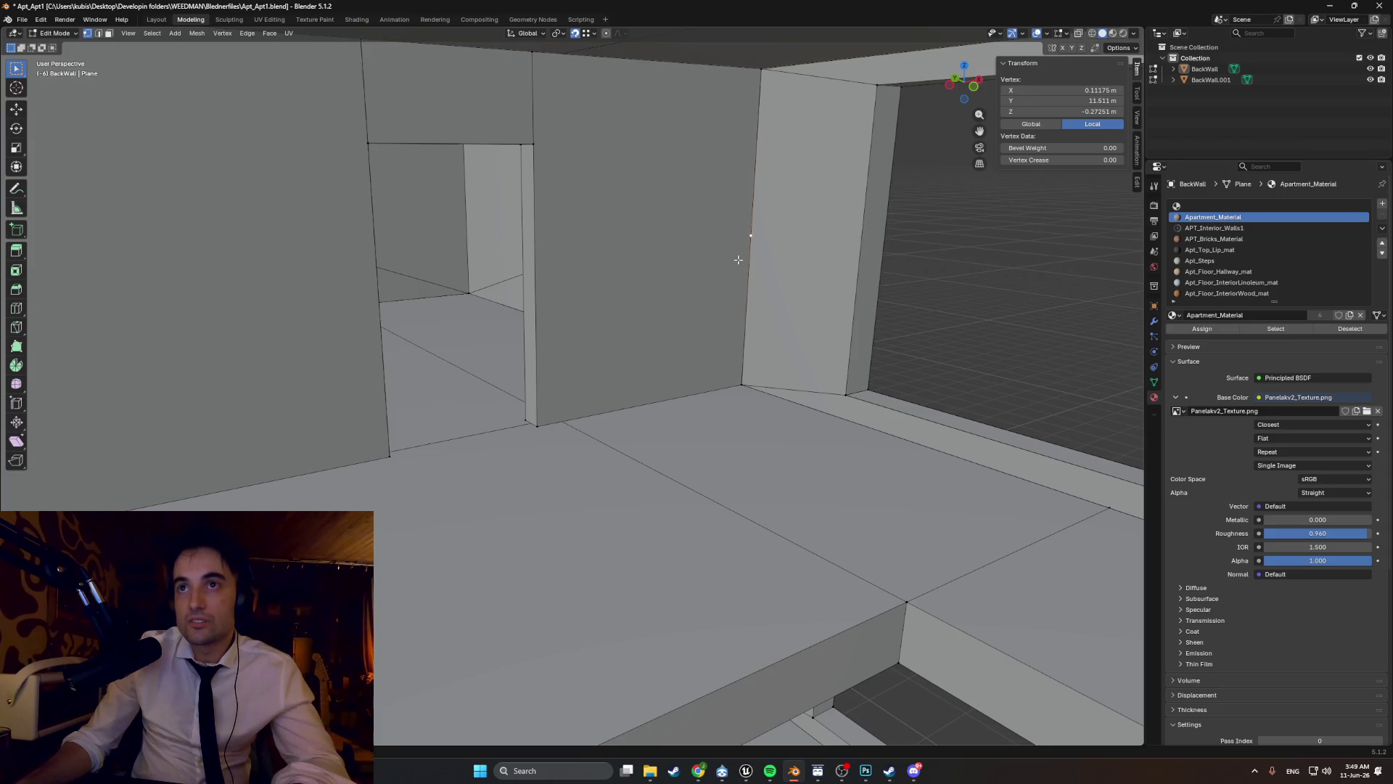
{"action": "middle_click_drag", "start_coordinate": [712, 273], "coordinate": [735, 280]}
{"action": "right_click", "coordinate": [730, 282]}
{"action": "key", "text": "Escape"}
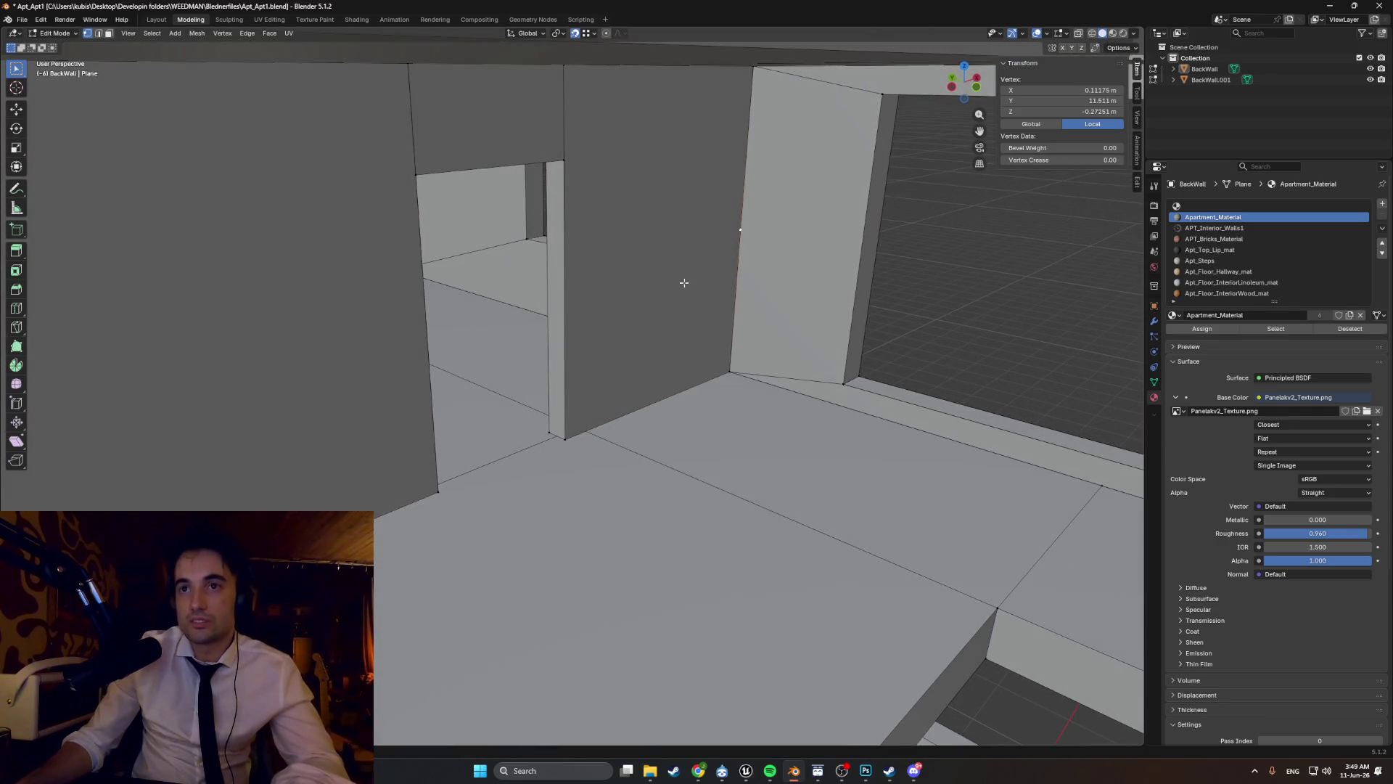
{"action": "right_click", "coordinate": [686, 308]}
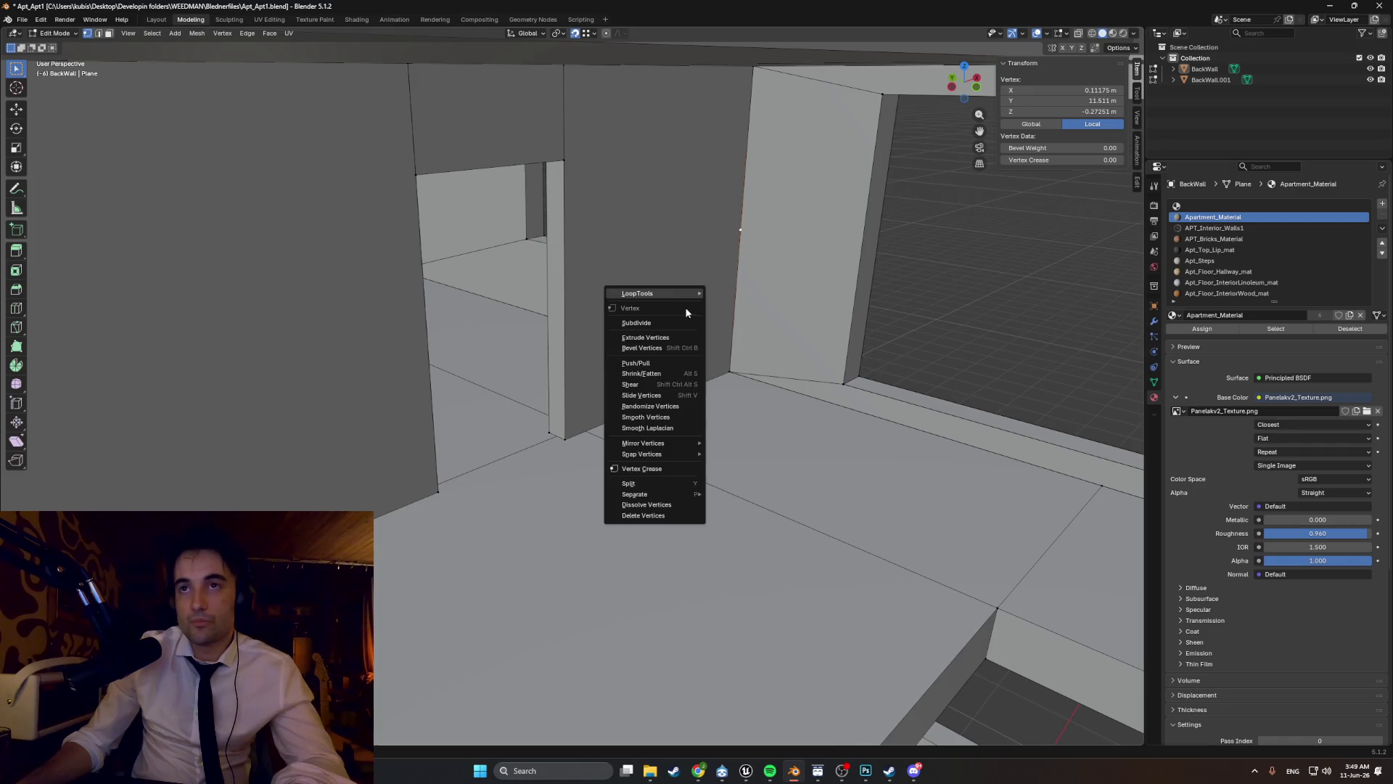
{"action": "key", "text": "Escape"}
{"action": "key", "text": "x"}
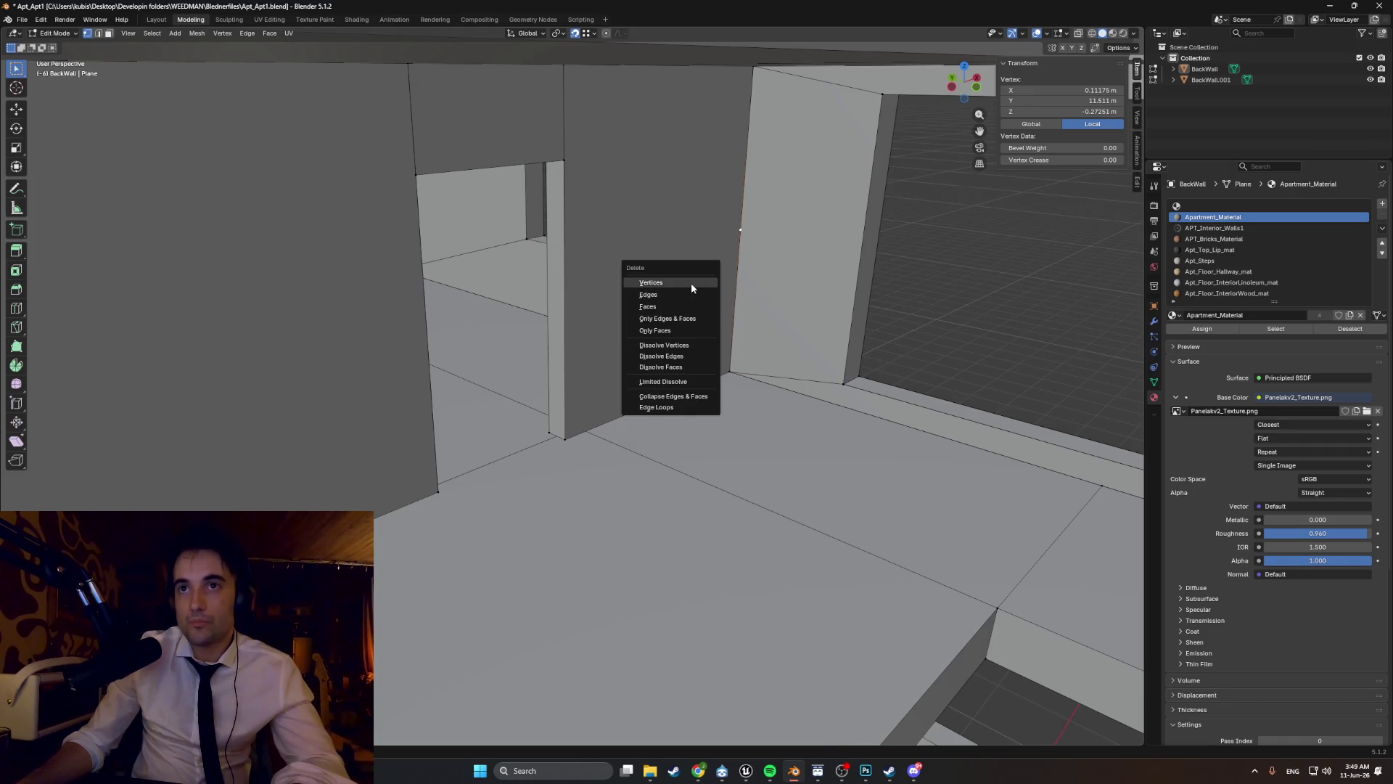
{"action": "left_click", "coordinate": [691, 282]}
{"action": "key", "text": "ctrl+z"}
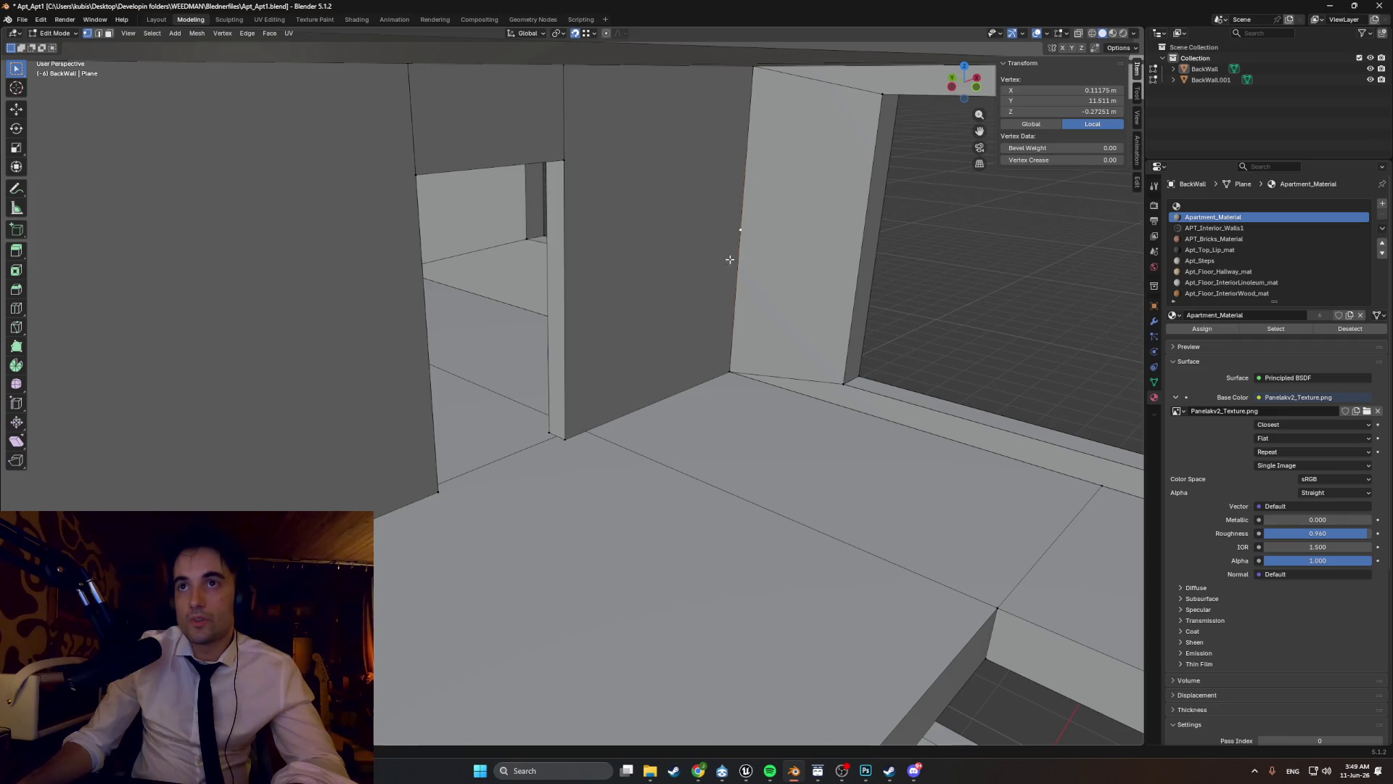
{"action": "mouse_move", "coordinate": [738, 232]}
{"action": "middle_mouse_down"}
{"action": "mouse_move", "coordinate": [716, 177]}
{"action": "mouse_move", "coordinate": [636, 180]}
{"action": "middle_mouse_up"}
{"action": "scroll", "coordinate": [635, 180], "scroll_direction": "down", "scroll_amount": 6}
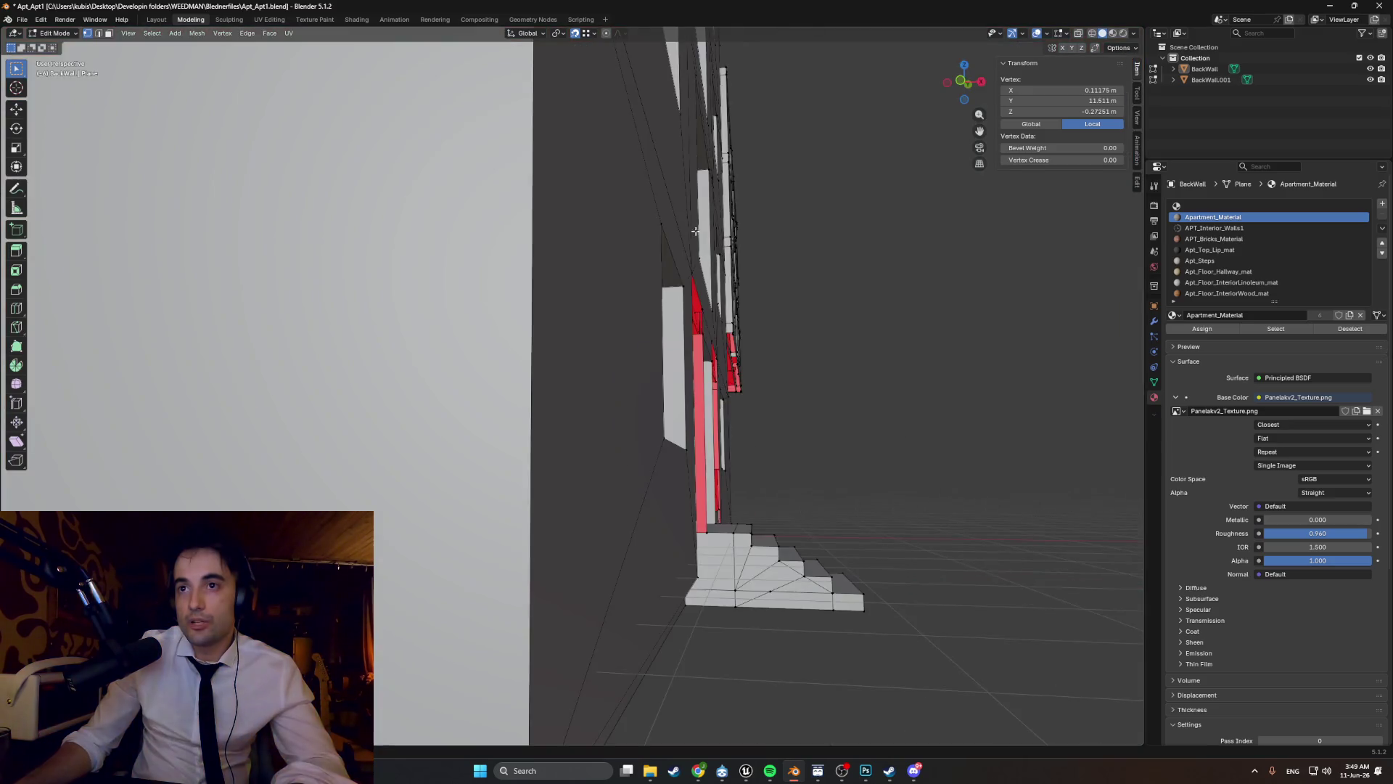
- Select the stray vertex on the red doorway wall's edge
{"action": "mouse_move", "coordinate": [696, 231]}
{"action": "middle_mouse_down"}
{"action": "mouse_move", "coordinate": [591, 295]}
{"action": "mouse_move", "coordinate": [597, 305]}
{"action": "mouse_move", "coordinate": [585, 249]}
{"action": "mouse_move", "coordinate": [570, 243]}
{"action": "mouse_move", "coordinate": [536, 390]}
{"action": "middle_mouse_up"}
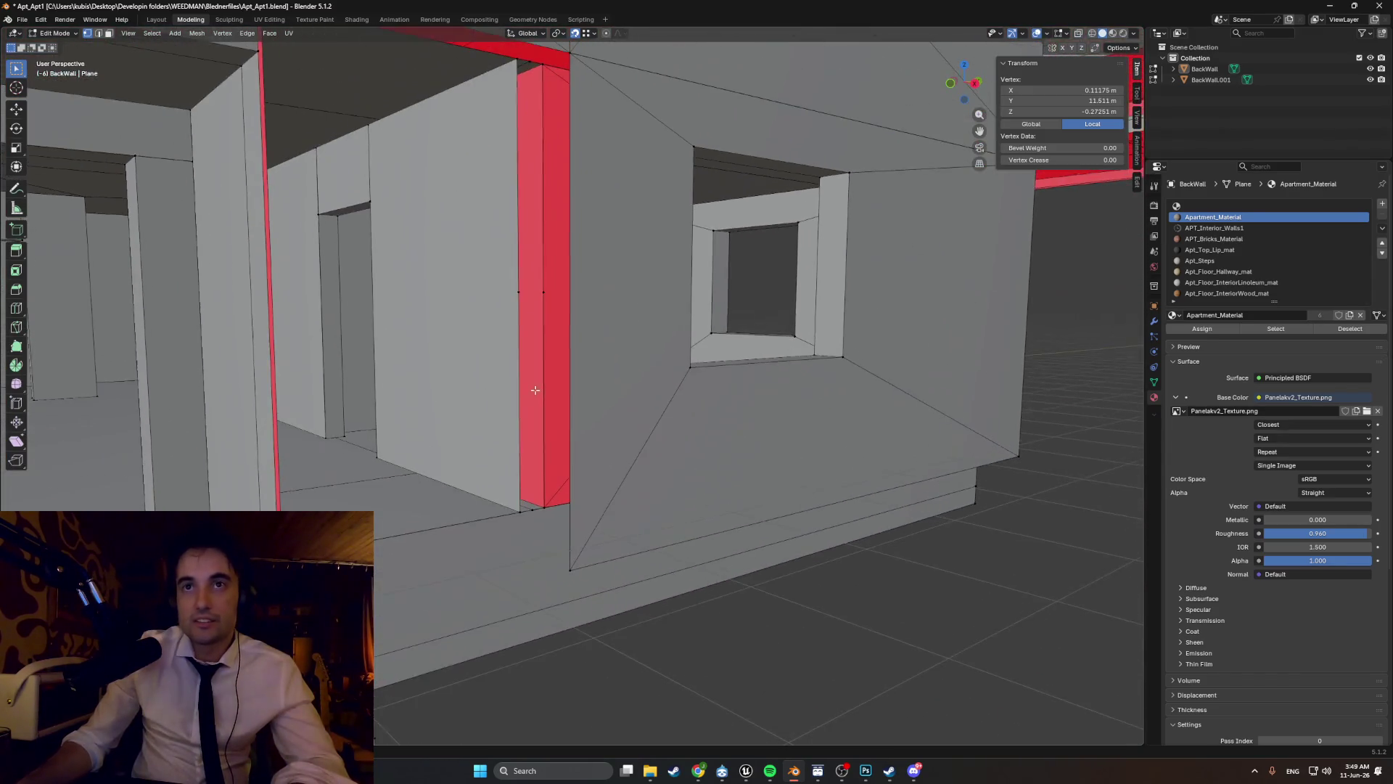
{"action": "left_click", "coordinate": [520, 293]}
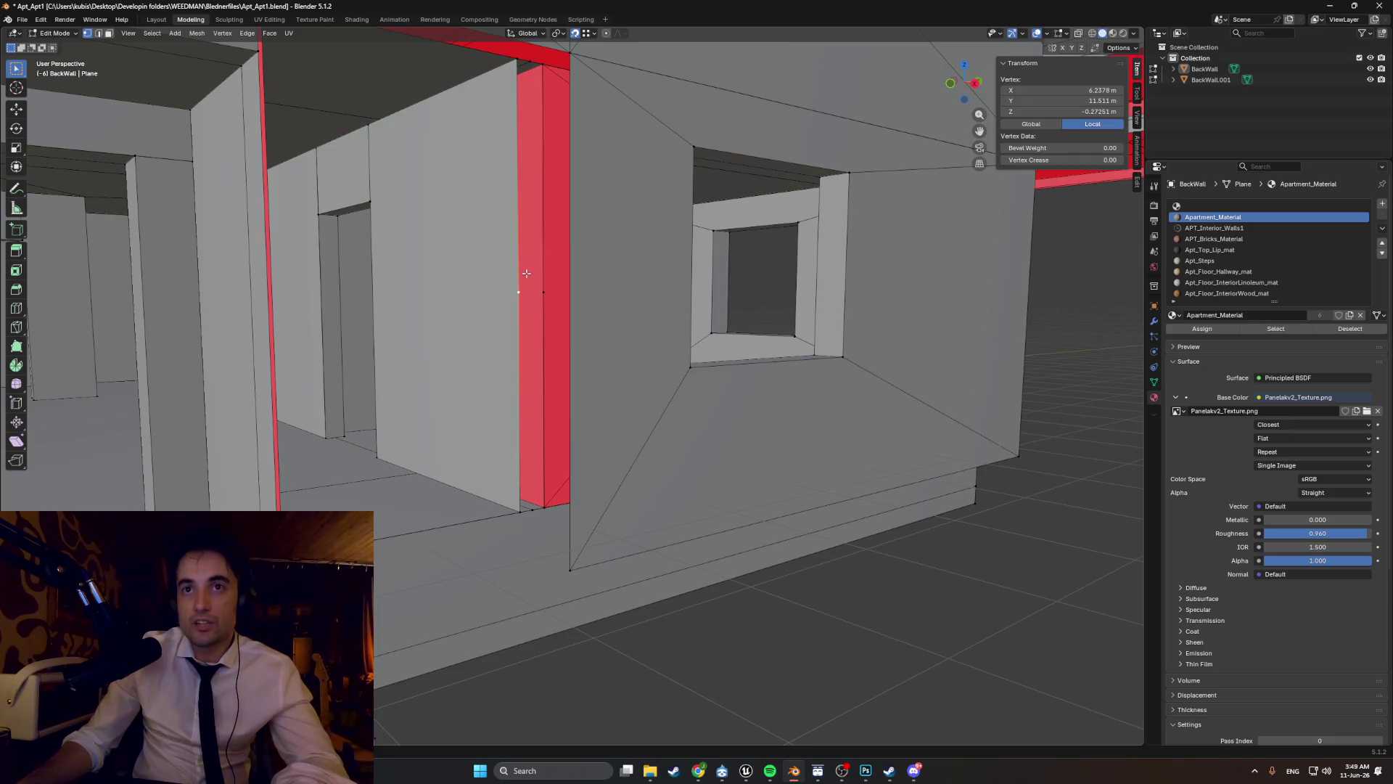
{"action": "key", "text": "shift+g"}
{"action": "left_click", "coordinate": [530, 311]}
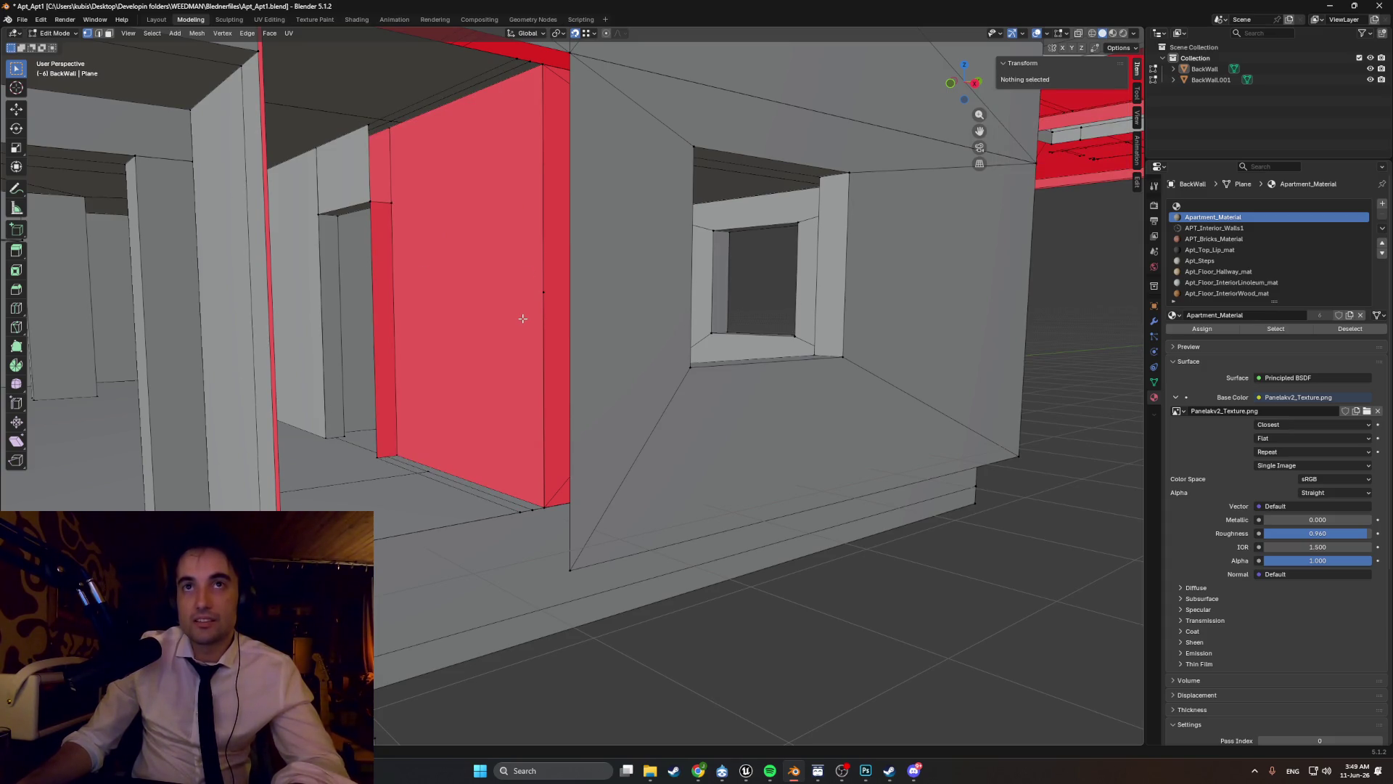
{"action": "left_click", "coordinate": [522, 318]}
{"action": "mouse_move", "coordinate": [523, 318]}
{"action": "middle_mouse_down"}
{"action": "mouse_move", "coordinate": [576, 242]}
{"action": "mouse_move", "coordinate": [578, 269]}
{"action": "middle_mouse_up"}
{"action": "left_click", "coordinate": [578, 269]}
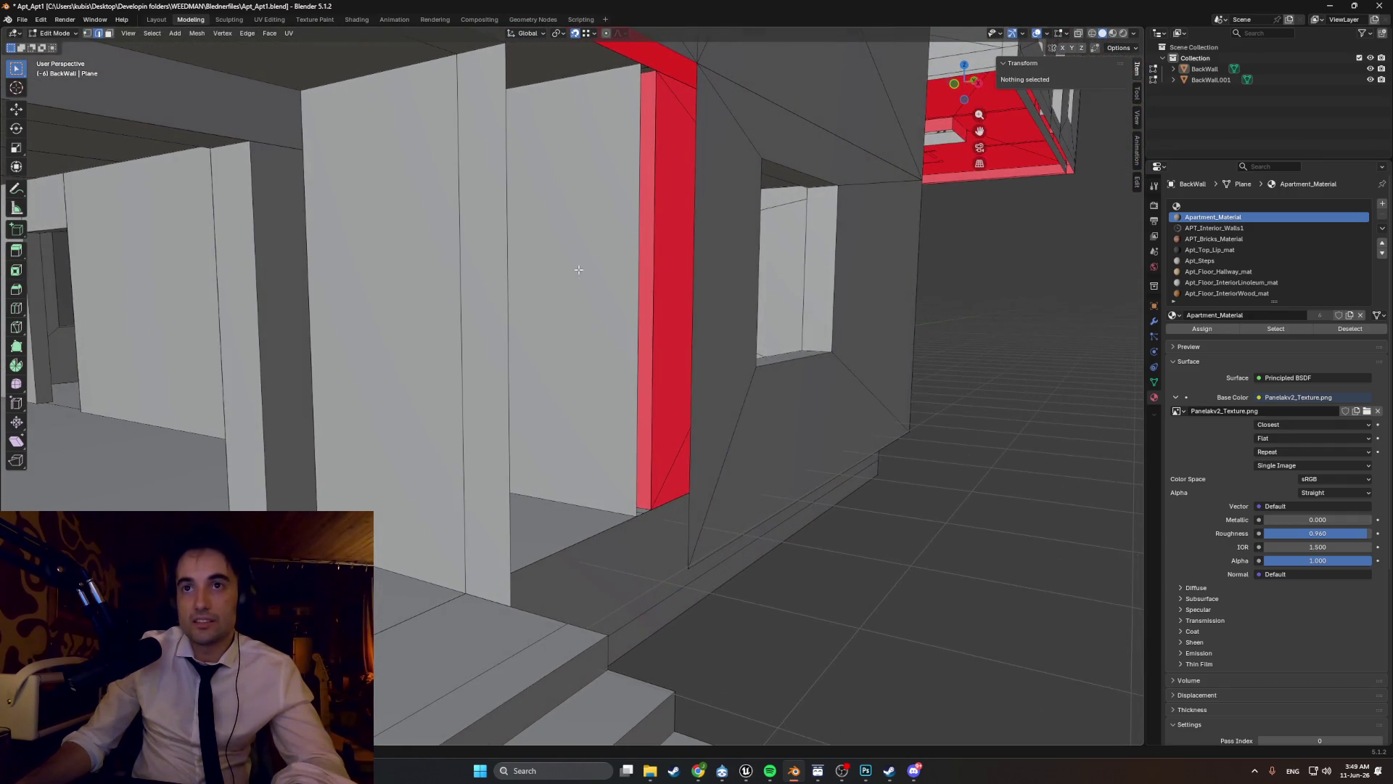
{"action": "left_click", "coordinate": [635, 286]}
{"action": "mouse_move", "coordinate": [632, 318]}
{"action": "middle_mouse_down"}
{"action": "mouse_move", "coordinate": [546, 379]}
{"action": "mouse_move", "coordinate": [472, 379]}
{"action": "mouse_move", "coordinate": [547, 377]}
{"action": "mouse_move", "coordinate": [569, 392]}
{"action": "mouse_move", "coordinate": [508, 408]}
{"action": "mouse_move", "coordinate": [574, 409]}
{"action": "middle_mouse_up"}
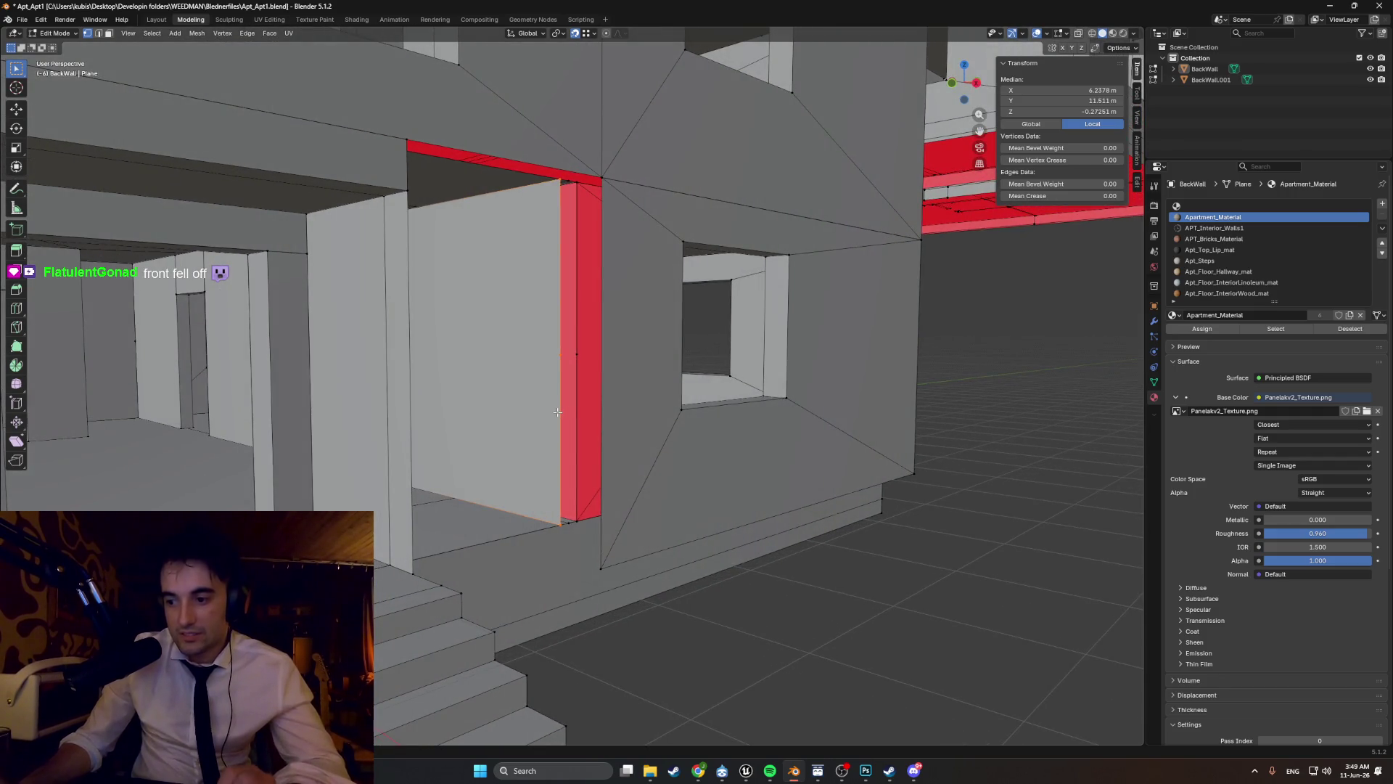
{"action": "scroll", "coordinate": [558, 412], "scroll_direction": "down", "scroll_amount": 5}
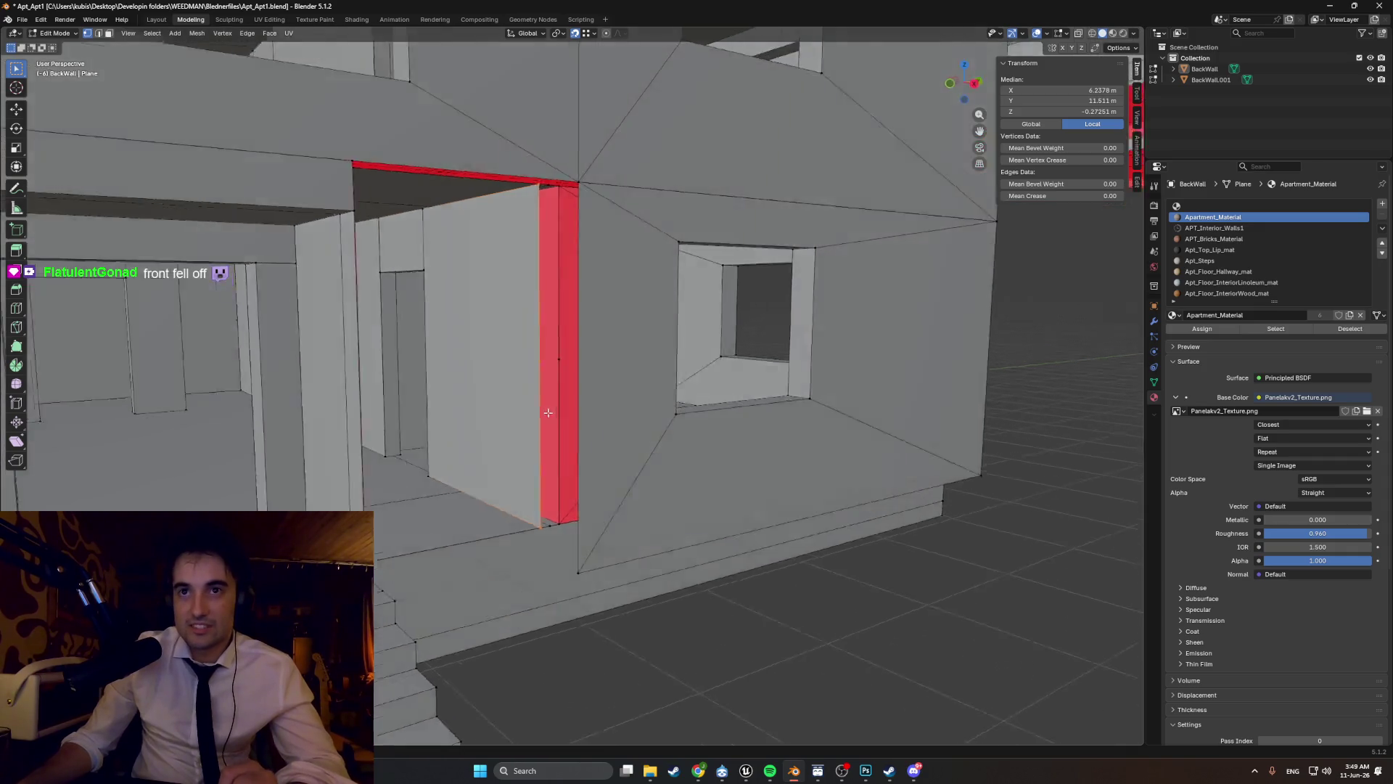
{"action": "scroll", "coordinate": [478, 384], "scroll_direction": "up", "scroll_amount": 5}
{"action": "mouse_move", "coordinate": [478, 384]}
{"action": "middle_mouse_down"}
{"action": "mouse_move", "coordinate": [520, 392]}
{"action": "mouse_move", "coordinate": [557, 362]}
{"action": "middle_mouse_up"}
{"action": "key", "text": "x"}
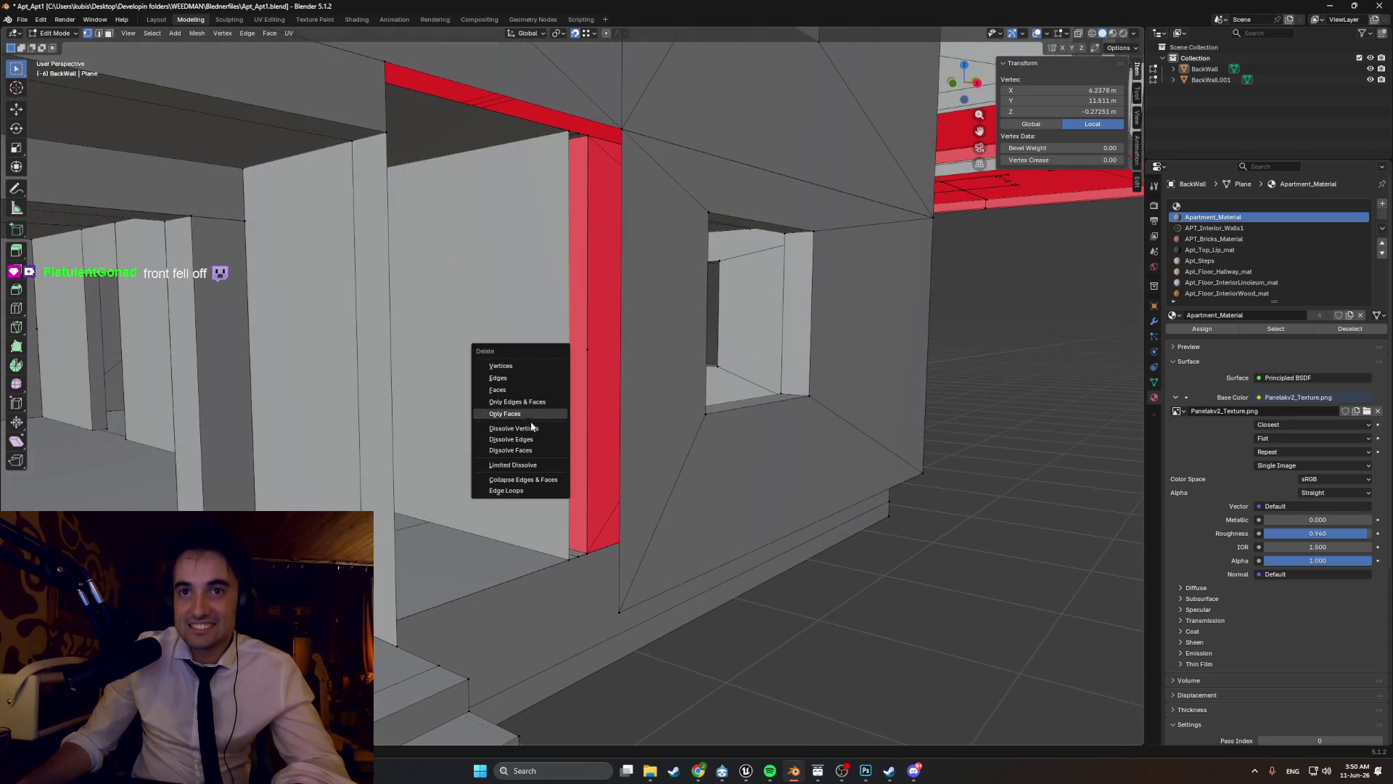
{"action": "key", "text": "Escape"}
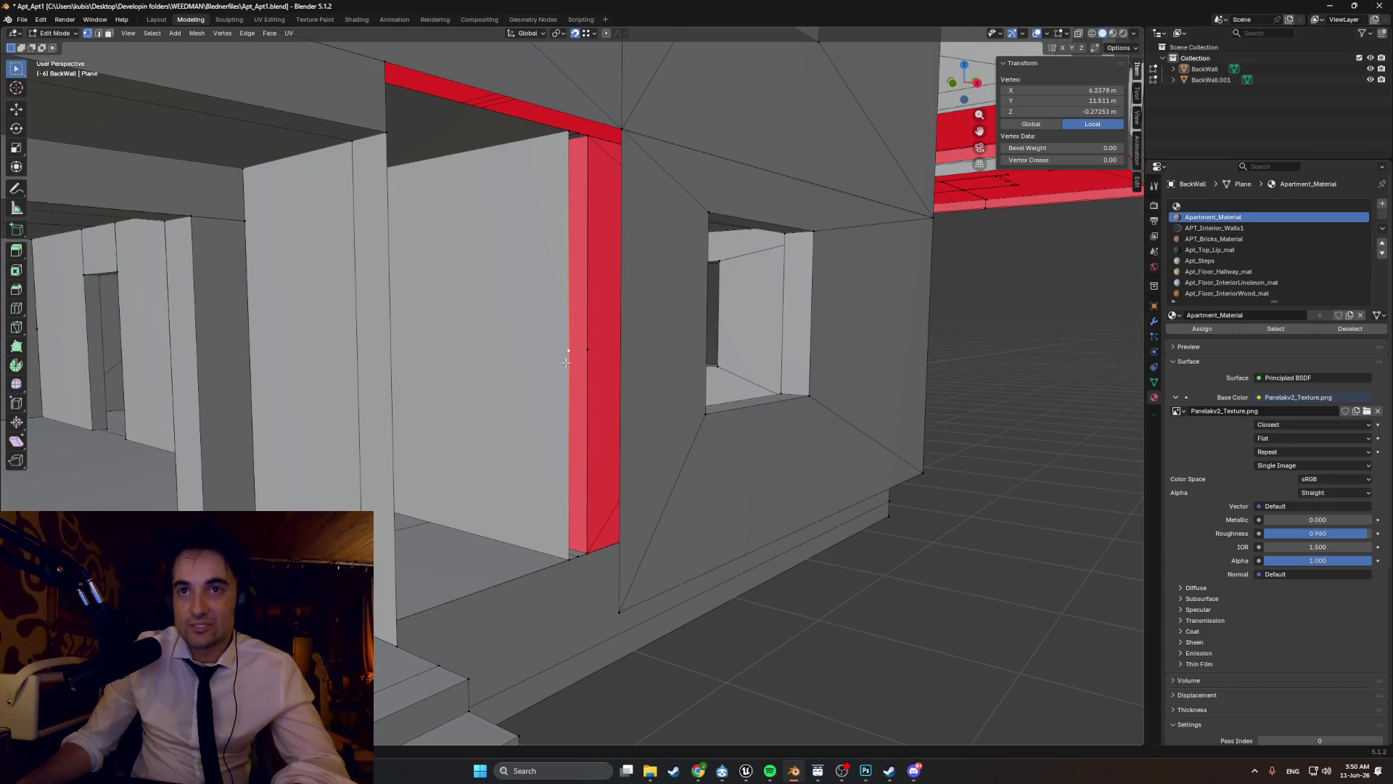
{"action": "middle_click_drag", "start_coordinate": [566, 363], "coordinate": [573, 361]}
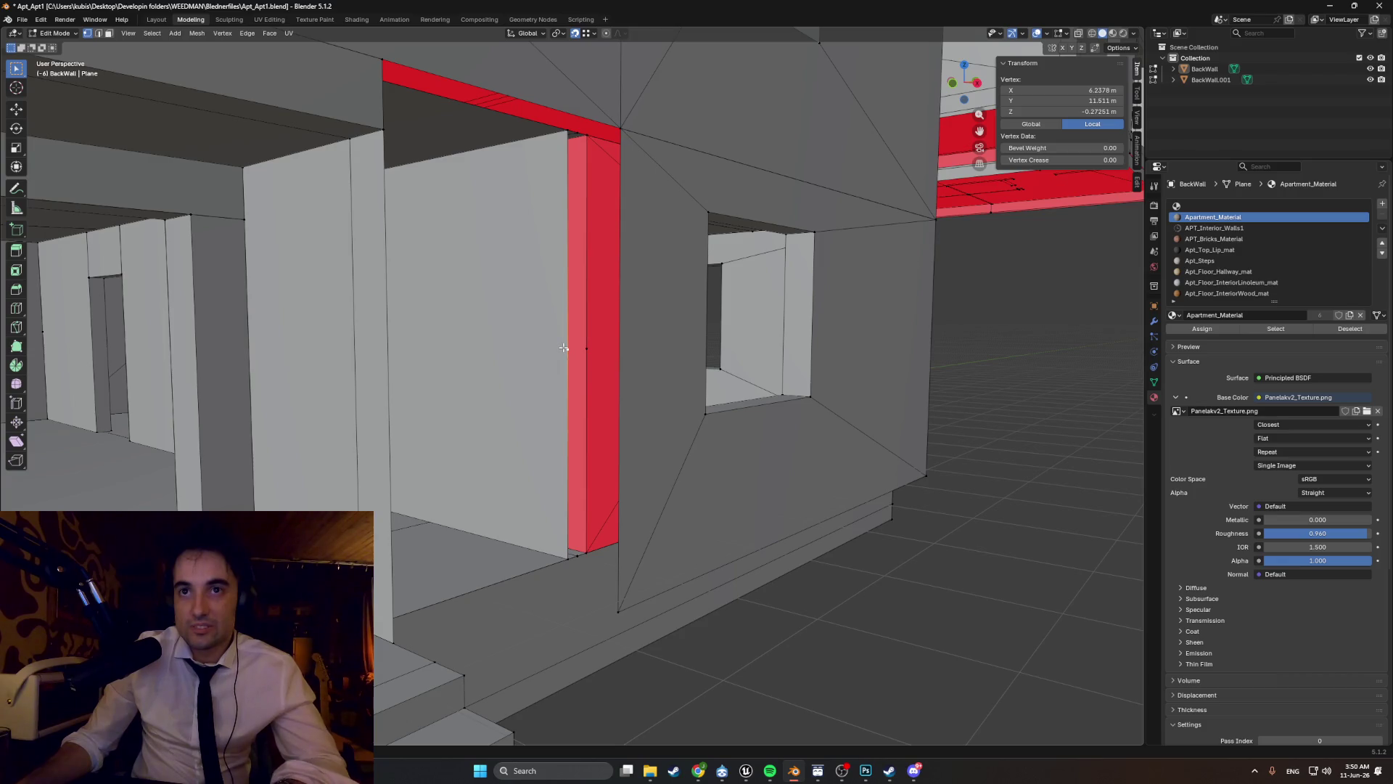
- Drop the vertex about 1.34 m straight down to the wall's bottom corner
{"action": "key", "text": "g"}
{"action": "key", "text": "z"}
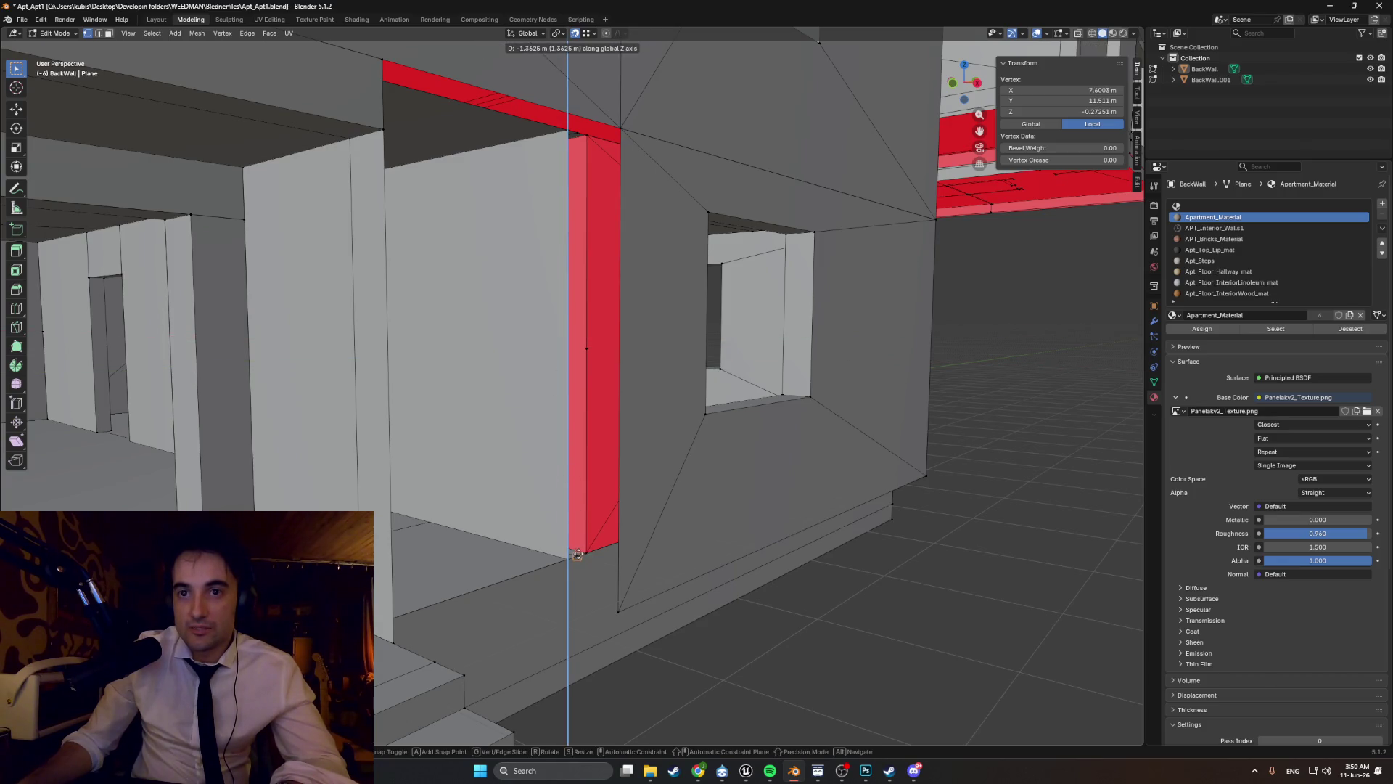
{"action": "left_click", "coordinate": [554, 561]}
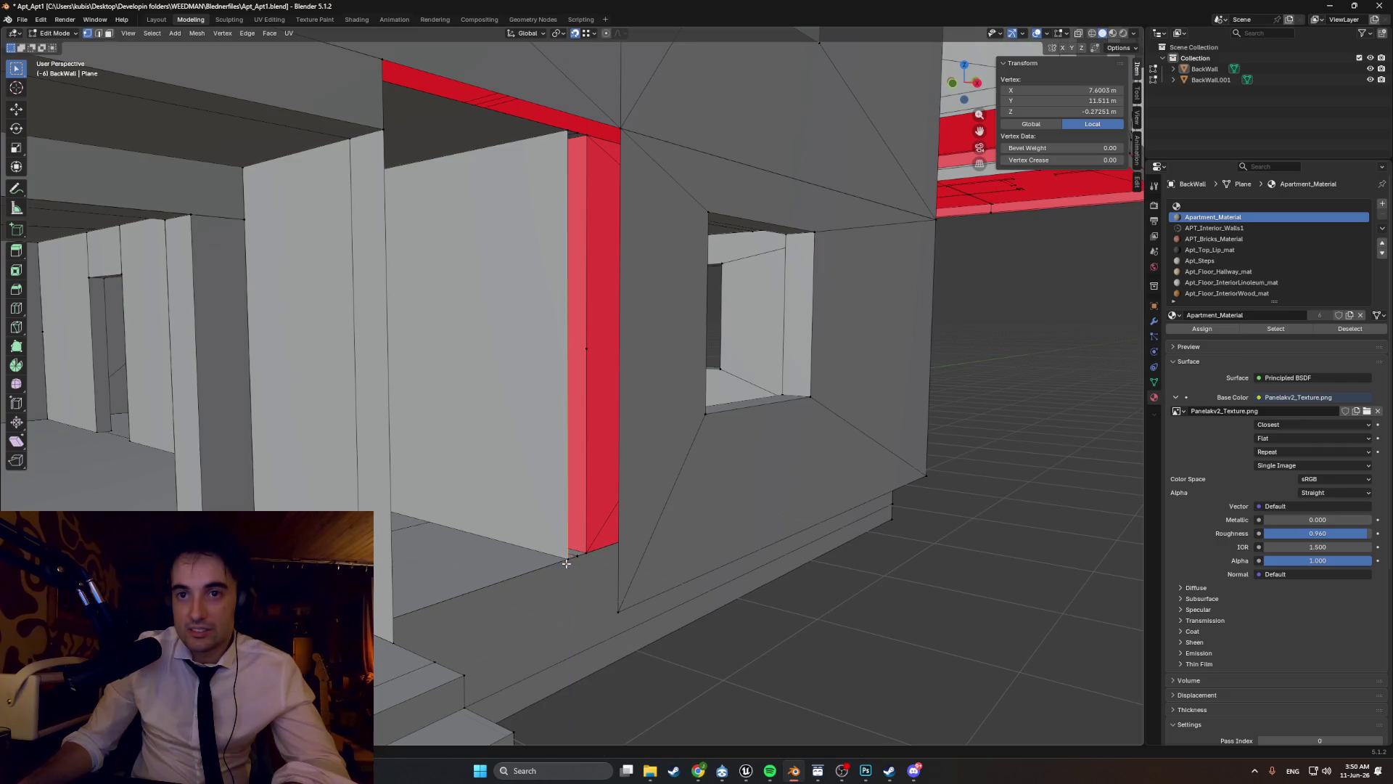
{"action": "middle_click_drag", "start_coordinate": [556, 560], "coordinate": [507, 571]}
{"action": "key", "text": "alt+z"}
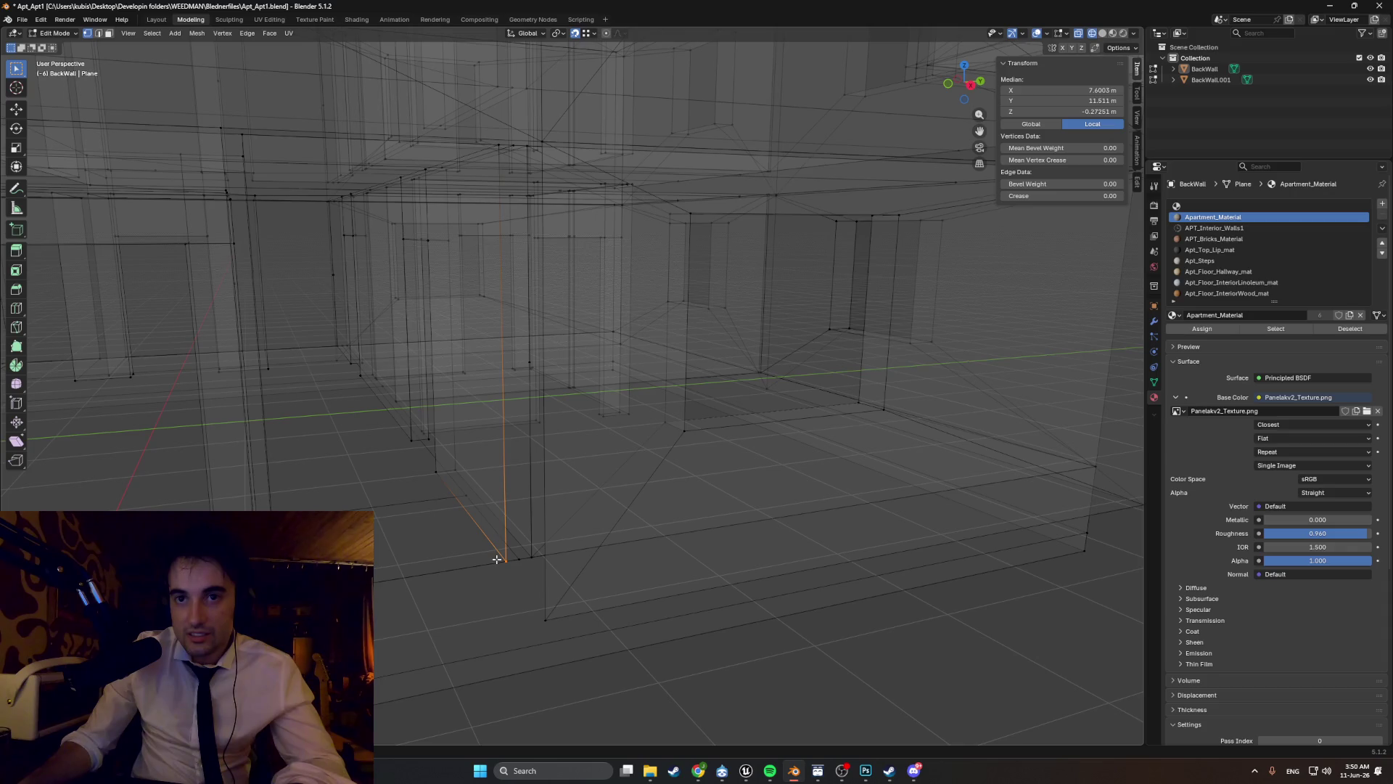
- Merge the corner vertices by distance, drop the next stray vertex down along Z, and merge again
{"action": "left_click", "coordinate": [497, 561]}
{"action": "mouse_move", "coordinate": [497, 560]}
{"action": "middle_mouse_down"}
{"action": "mouse_move", "coordinate": [531, 397]}
{"action": "mouse_move", "coordinate": [556, 429]}
{"action": "middle_mouse_up"}
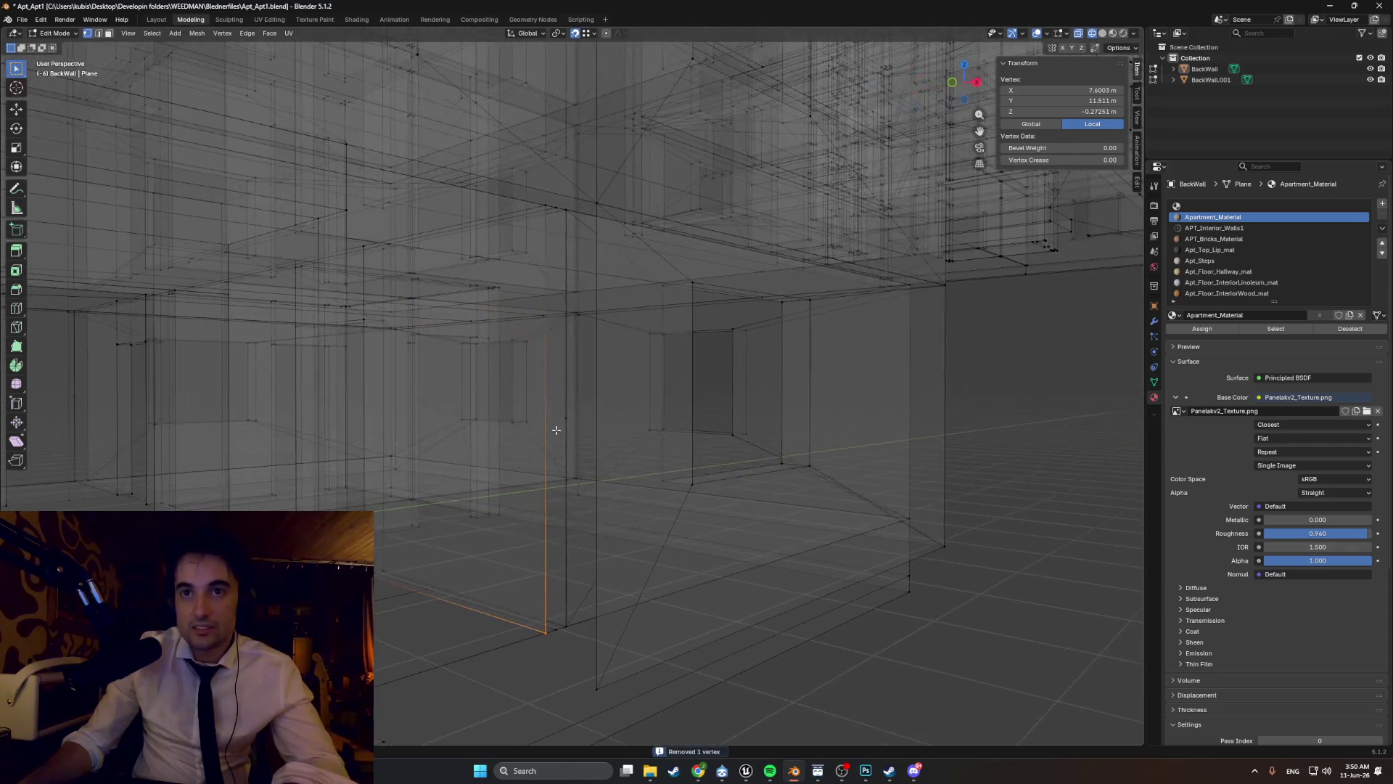
{"action": "key", "text": "g"}
{"action": "key", "text": "z"}
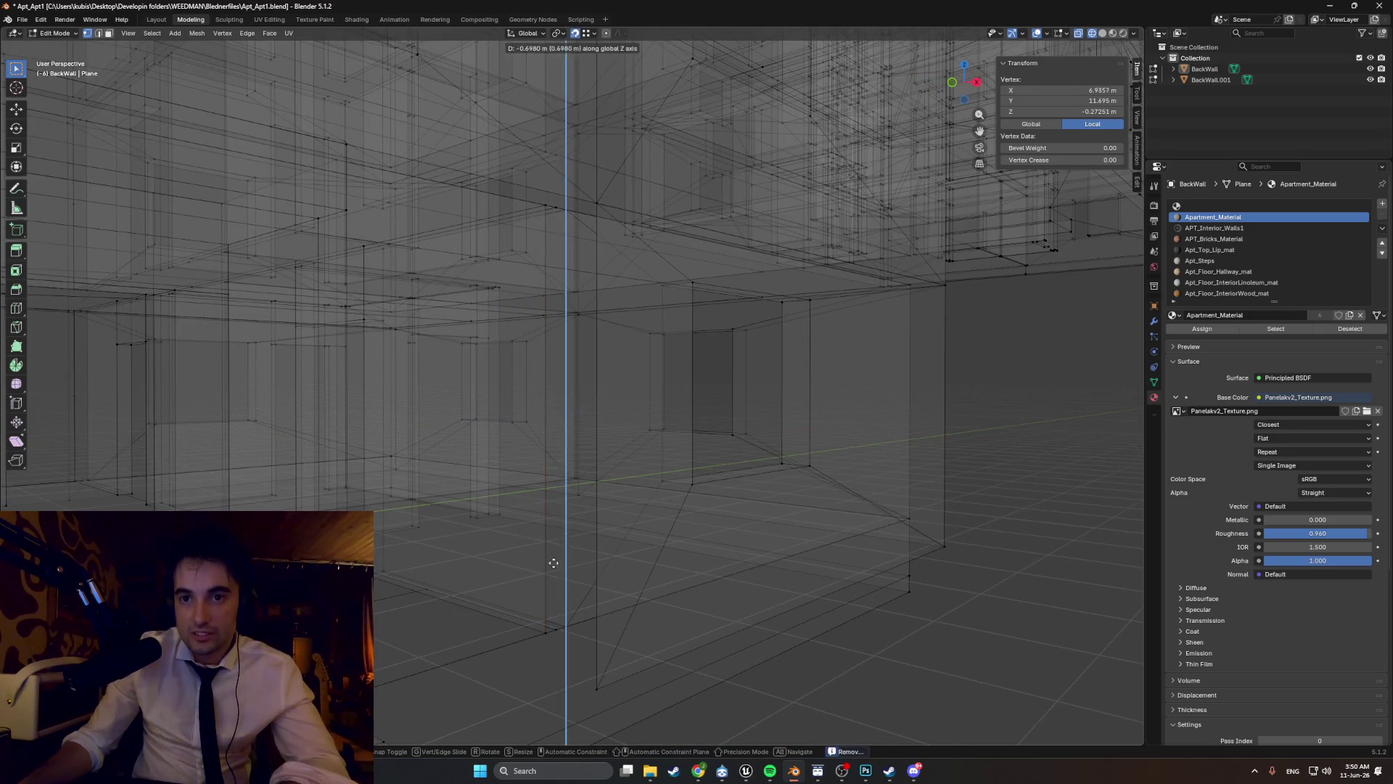
{"action": "left_click", "coordinate": [580, 627]}
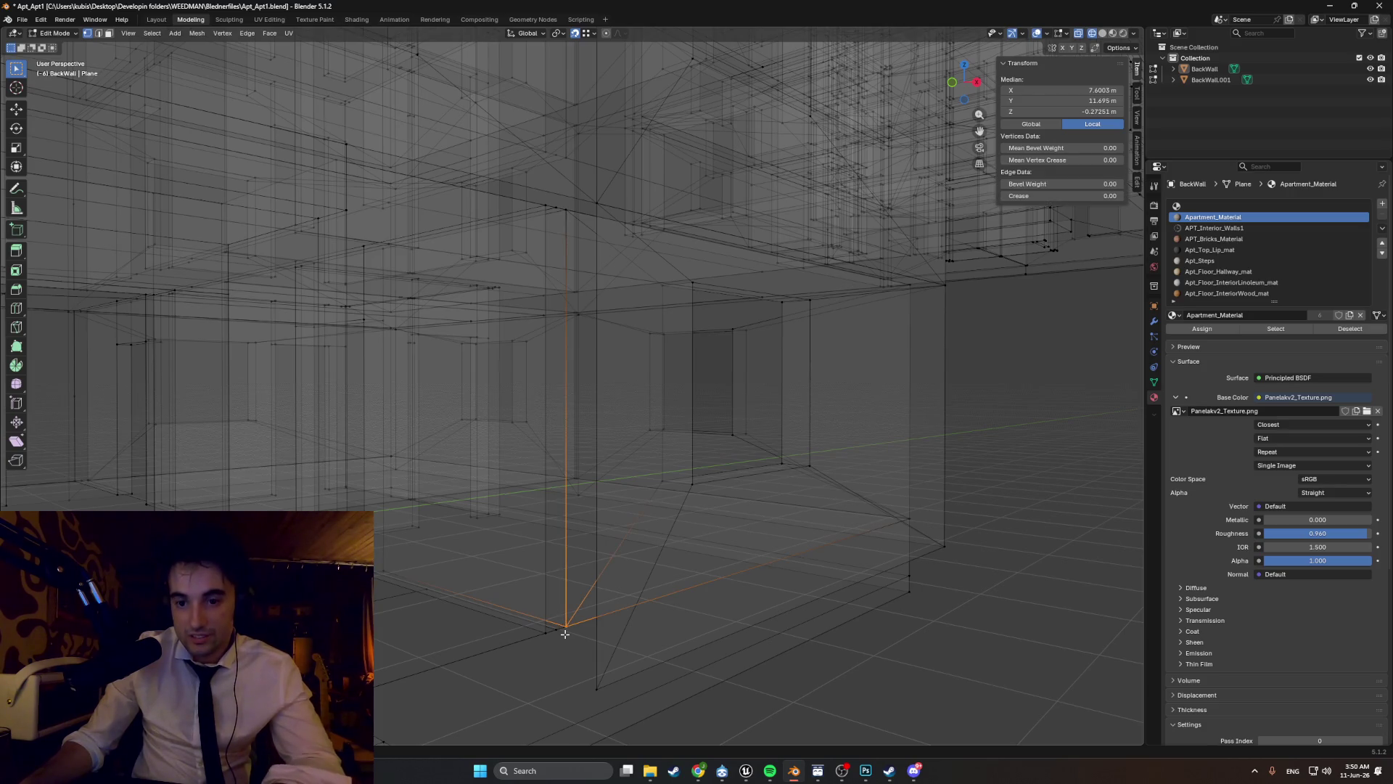
{"action": "key", "text": "m"}
{"action": "left_click", "coordinate": [569, 635]}
{"action": "mouse_move", "coordinate": [569, 634]}
{"action": "middle_mouse_down"}
{"action": "mouse_move", "coordinate": [588, 659]}
{"action": "mouse_move", "coordinate": [534, 506]}
{"action": "mouse_move", "coordinate": [532, 563]}
{"action": "mouse_move", "coordinate": [512, 598]}
{"action": "mouse_move", "coordinate": [516, 563]}
{"action": "mouse_move", "coordinate": [511, 583]}
{"action": "mouse_move", "coordinate": [588, 498]}
{"action": "mouse_move", "coordinate": [567, 483]}
{"action": "mouse_move", "coordinate": [567, 523]}
{"action": "mouse_move", "coordinate": [603, 500]}
{"action": "mouse_move", "coordinate": [662, 504]}
{"action": "mouse_move", "coordinate": [633, 440]}
{"action": "mouse_move", "coordinate": [634, 460]}
{"action": "mouse_move", "coordinate": [690, 308]}
{"action": "mouse_move", "coordinate": [756, 345]}
{"action": "mouse_move", "coordinate": [733, 360]}
{"action": "mouse_move", "coordinate": [629, 345]}
{"action": "mouse_move", "coordinate": [655, 353]}
{"action": "middle_mouse_up"}
{"action": "key", "text": "shift+z"}
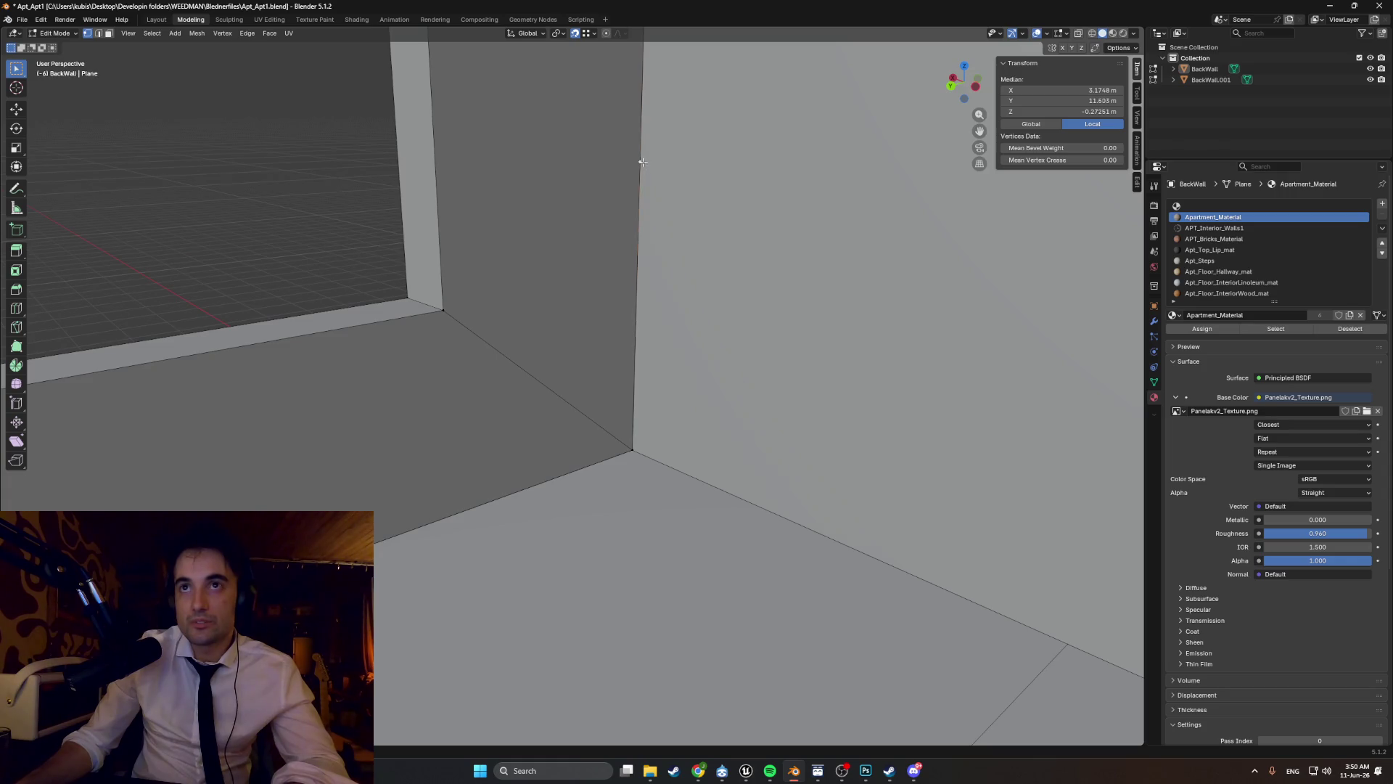
- Select a stray vertex at the back wall's corner
{"action": "middle_click_drag", "start_coordinate": [643, 162], "coordinate": [550, 186]}
{"action": "scroll", "coordinate": [749, 276], "scroll_direction": "down", "scroll_amount": 1}
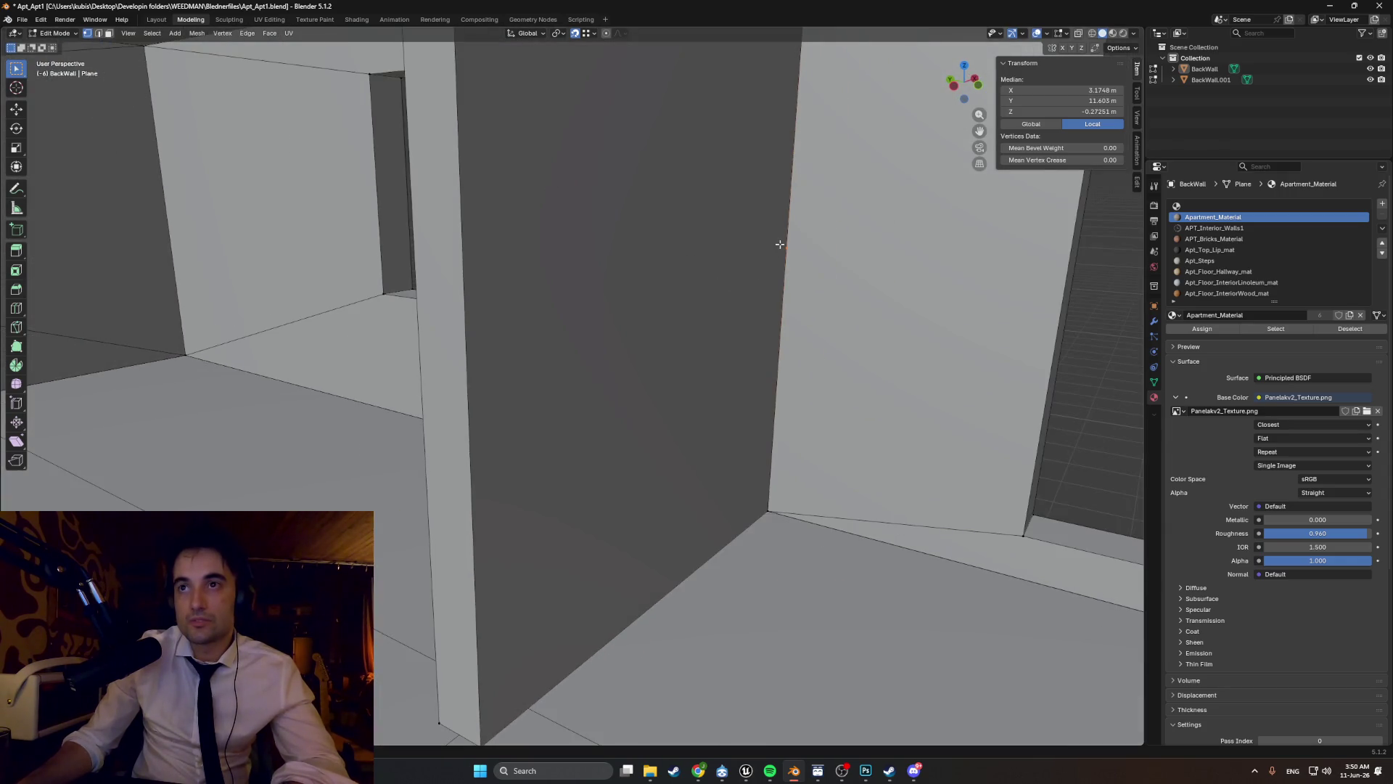
{"action": "scroll", "coordinate": [789, 250], "scroll_direction": "down", "scroll_amount": 2}
{"action": "left_click", "coordinate": [747, 262]}
{"action": "scroll", "coordinate": [758, 275], "scroll_direction": "up", "scroll_amount": 4}
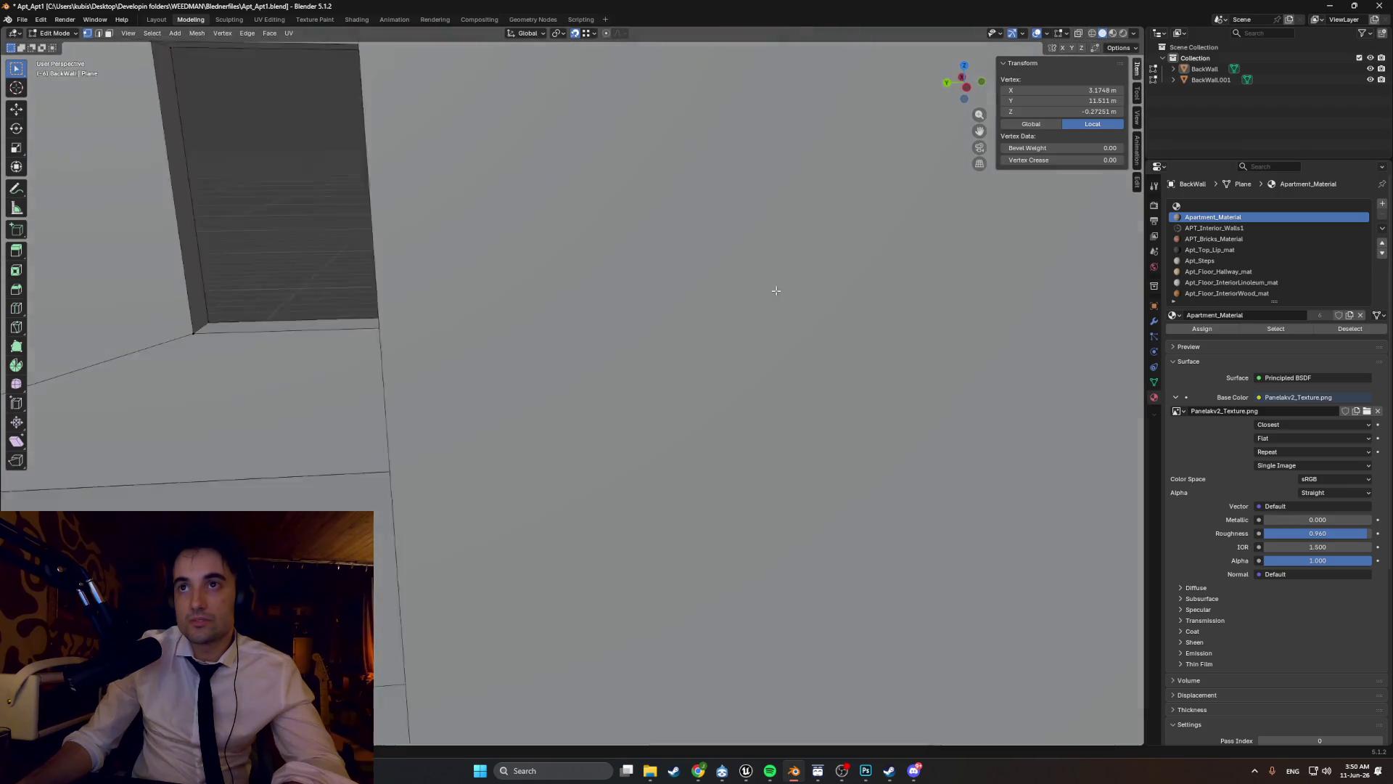
{"action": "middle_click_drag", "start_coordinate": [772, 290], "coordinate": [787, 267]}
{"action": "scroll", "coordinate": [787, 267], "scroll_direction": "down", "scroll_amount": 2}
{"action": "middle_click_drag", "start_coordinate": [673, 283], "coordinate": [603, 308]}
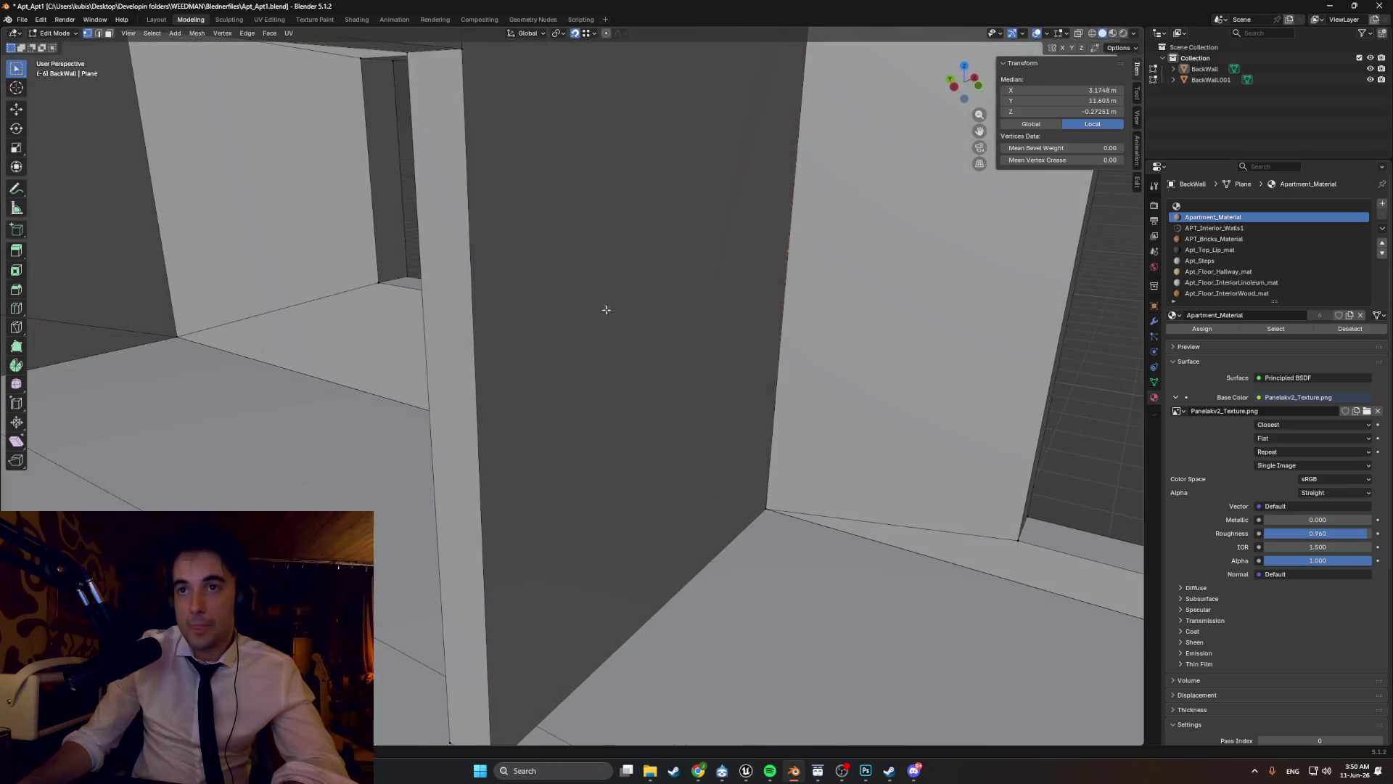
- In wireframe, merge the back-wall vertex with the overlapping vertex beside it
{"action": "key", "text": "g"}
{"action": "key", "text": "z"}
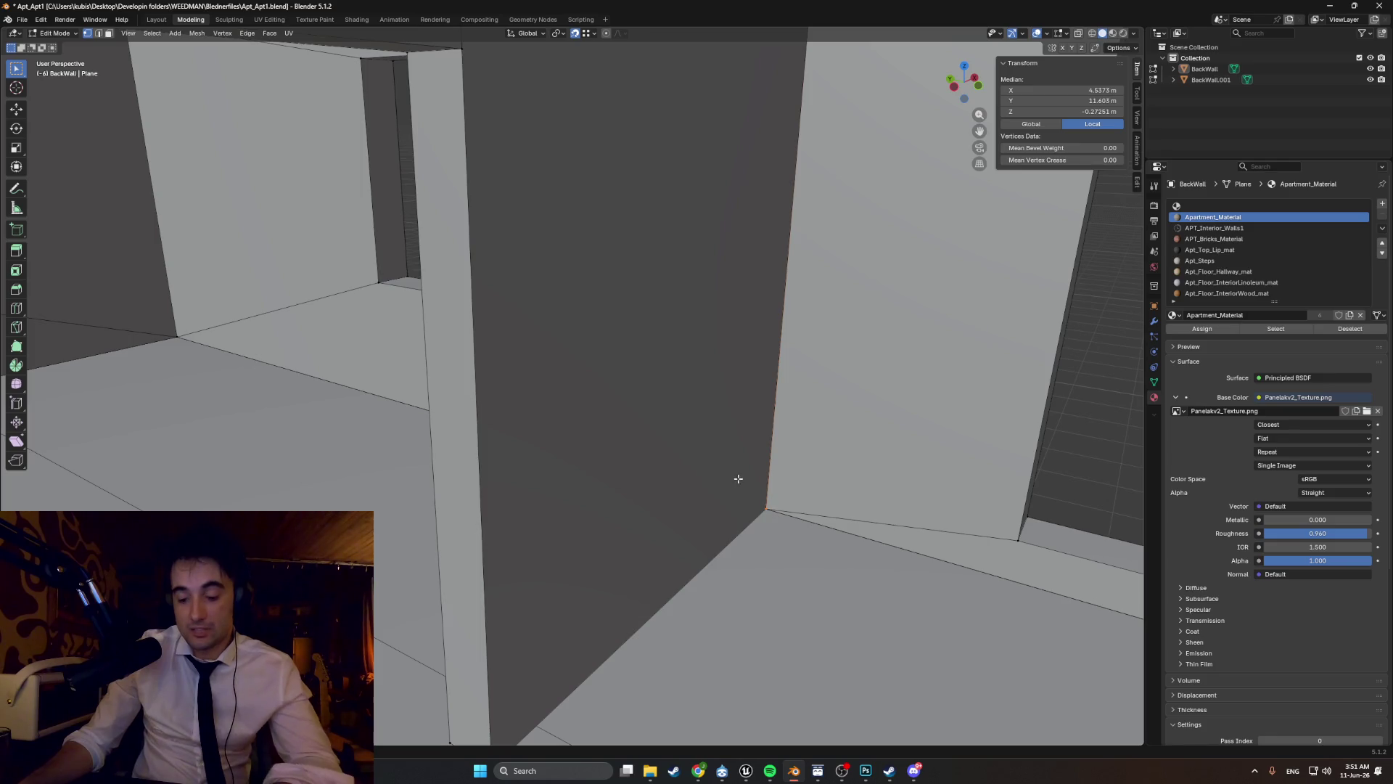
{"action": "key", "text": "z"}
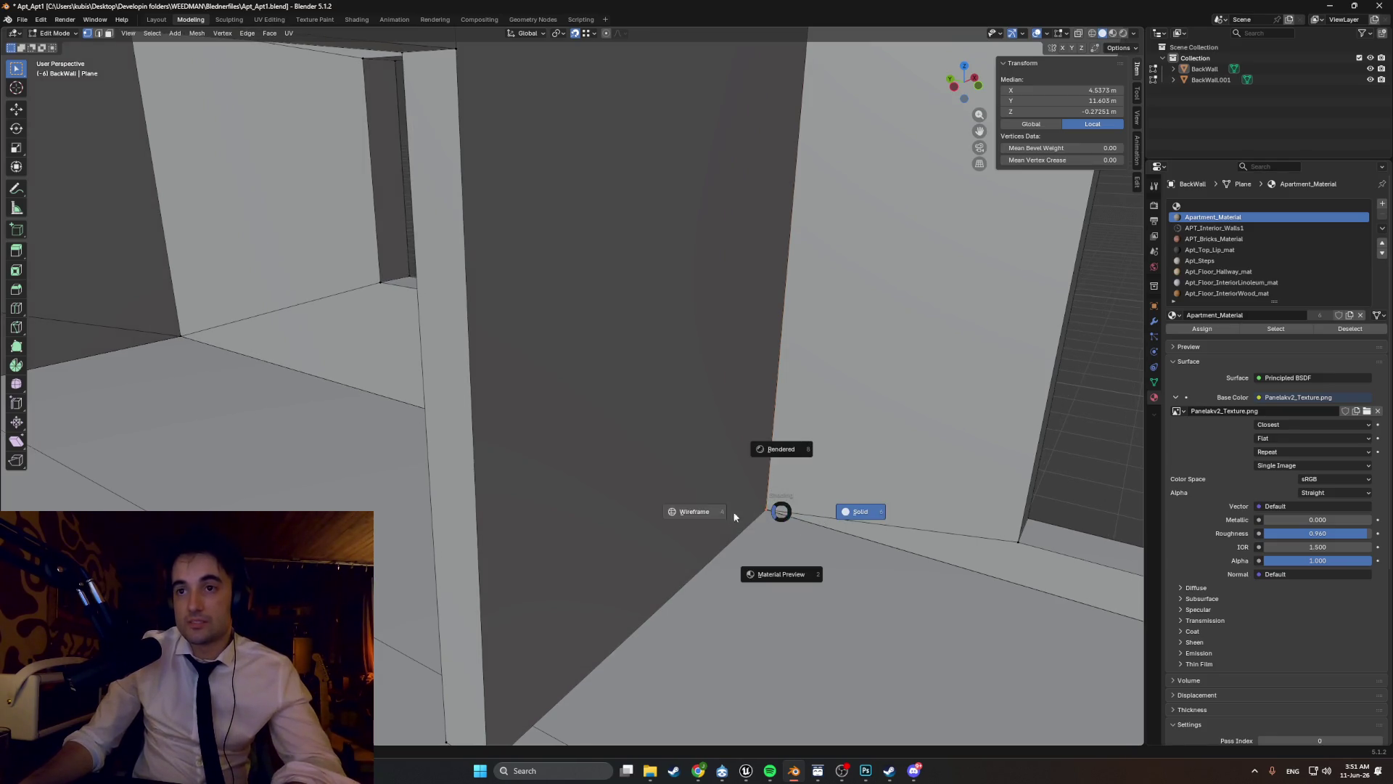
{"action": "left_click", "coordinate": [676, 484]}
{"action": "mouse_move", "coordinate": [687, 513]}
{"action": "middle_mouse_down"}
{"action": "mouse_move", "coordinate": [738, 538]}
{"action": "mouse_move", "coordinate": [678, 472]}
{"action": "mouse_move", "coordinate": [712, 479]}
{"action": "mouse_move", "coordinate": [674, 439]}
{"action": "mouse_move", "coordinate": [669, 466]}
{"action": "middle_mouse_up"}
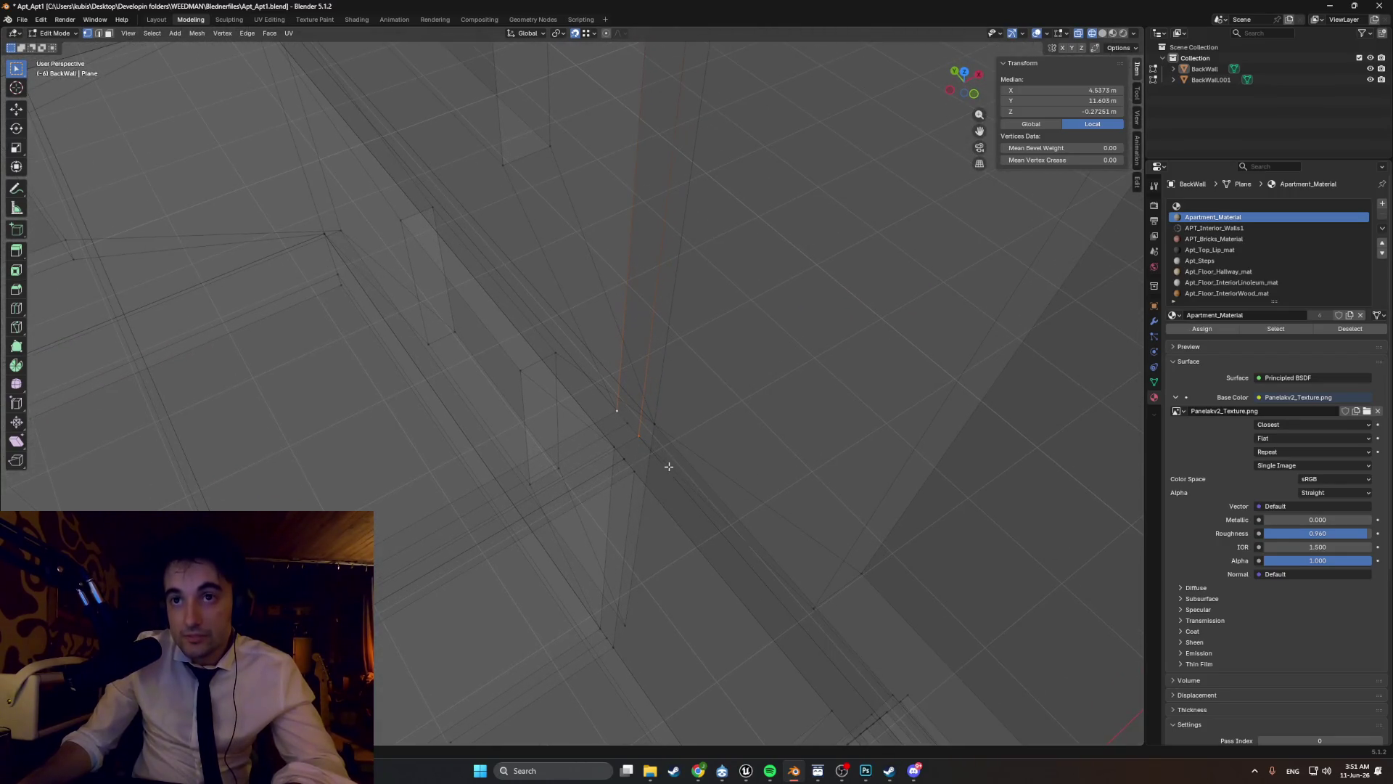
{"action": "left_click", "coordinate": [633, 443], "text": "shift"}
{"action": "key", "text": "m"}
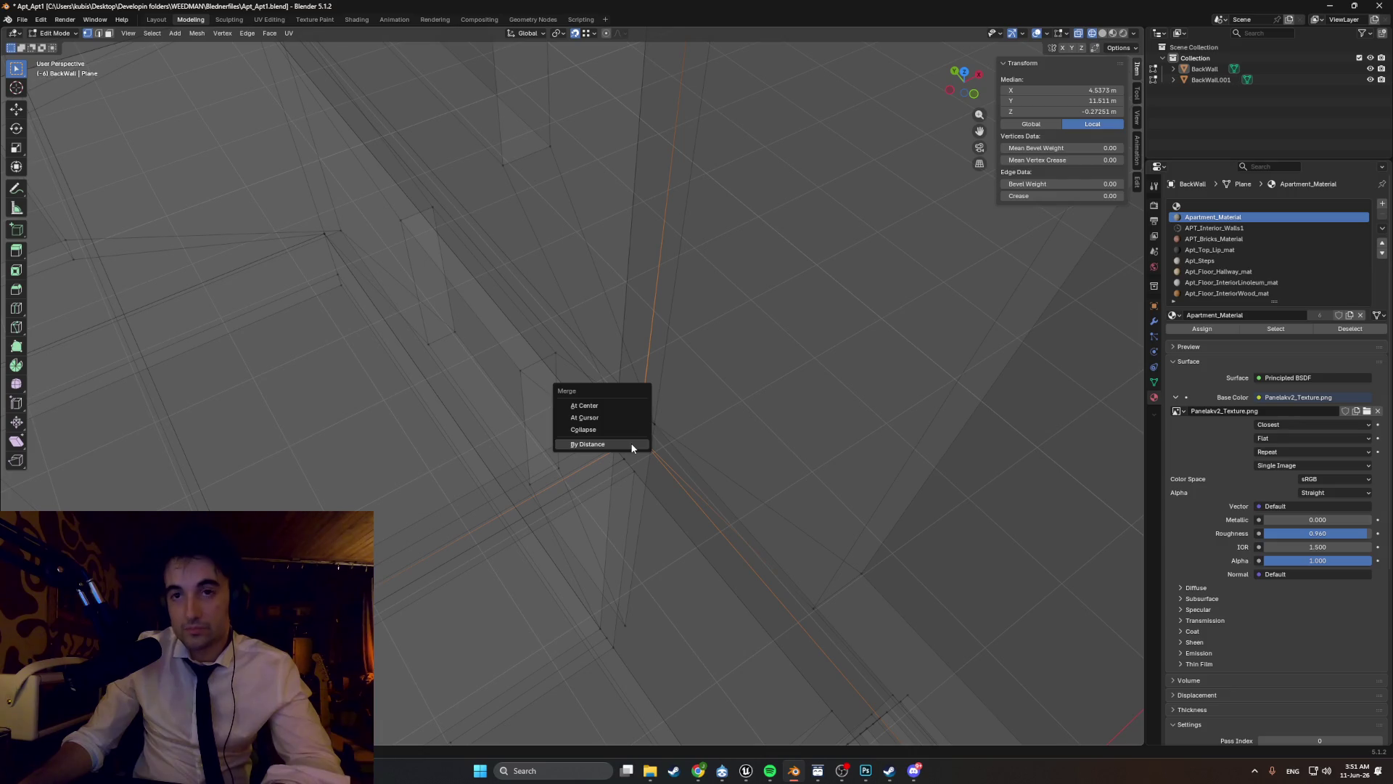
{"action": "left_click", "coordinate": [631, 445]}
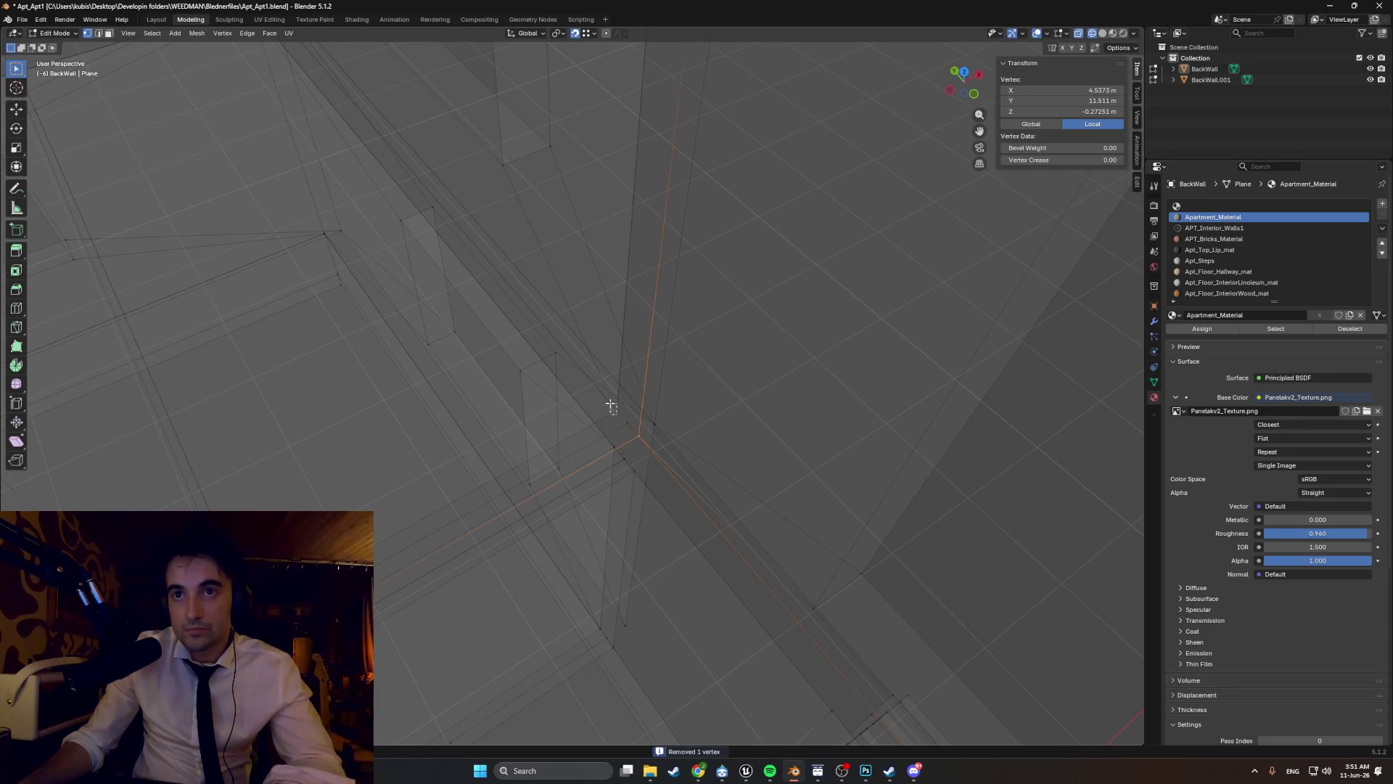
- Drop the stray corner vertex straight down along Z onto the floor corner
{"action": "key", "text": "alt+a"}
{"action": "left_click", "coordinate": [613, 411]}
{"action": "key", "text": "m"}
{"action": "key", "text": "Escape"}
{"action": "middle_click_drag", "start_coordinate": [635, 375], "coordinate": [616, 464]}
{"action": "mouse_move", "coordinate": [636, 375]}
{"action": "middle_mouse_down"}
{"action": "mouse_move", "coordinate": [622, 444]}
{"action": "mouse_move", "coordinate": [645, 403]}
{"action": "middle_mouse_up"}
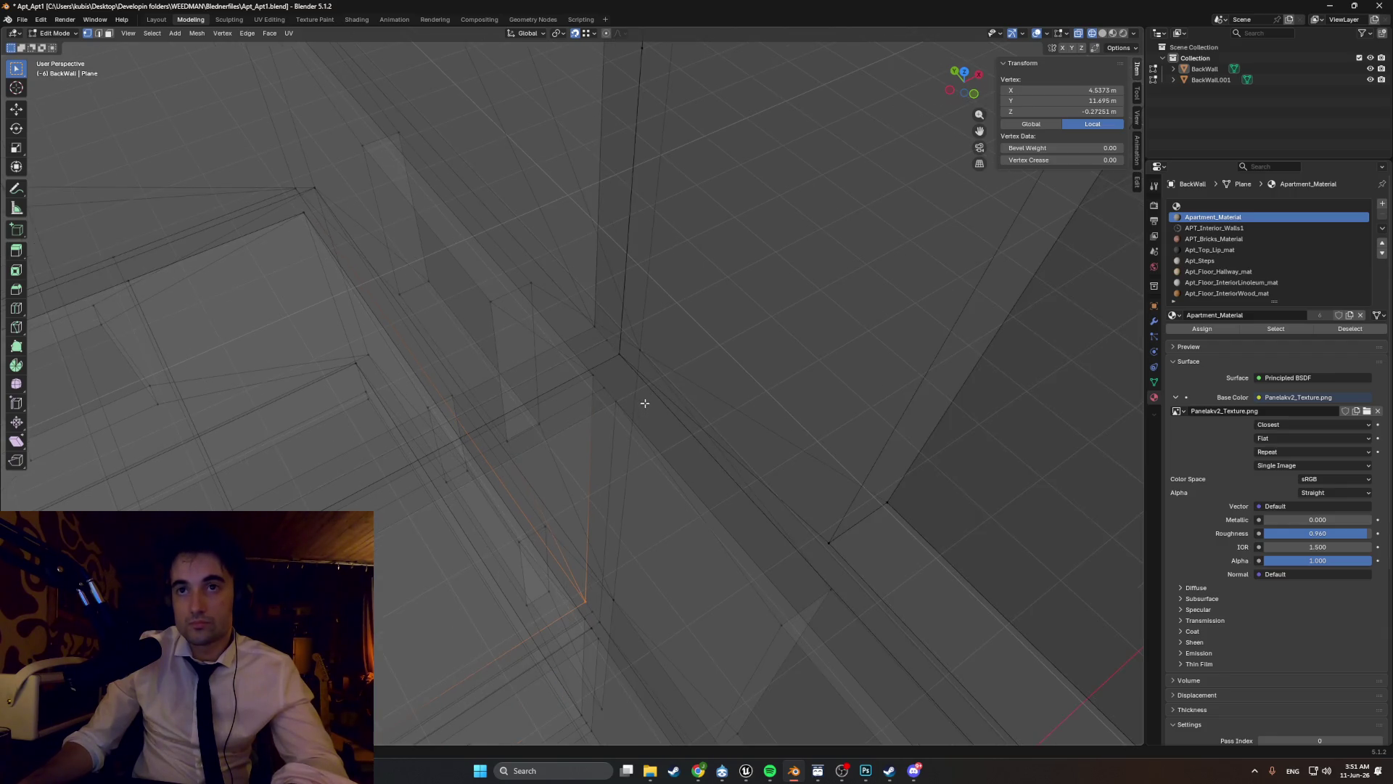
{"action": "mouse_move", "coordinate": [632, 343]}
{"action": "middle_mouse_down"}
{"action": "mouse_move", "coordinate": [634, 438]}
{"action": "mouse_move", "coordinate": [684, 280]}
{"action": "mouse_move", "coordinate": [696, 149]}
{"action": "mouse_move", "coordinate": [647, 438]}
{"action": "mouse_move", "coordinate": [616, 429]}
{"action": "mouse_move", "coordinate": [624, 495]}
{"action": "mouse_move", "coordinate": [644, 289]}
{"action": "mouse_move", "coordinate": [637, 348]}
{"action": "mouse_move", "coordinate": [611, 257]}
{"action": "middle_mouse_up"}
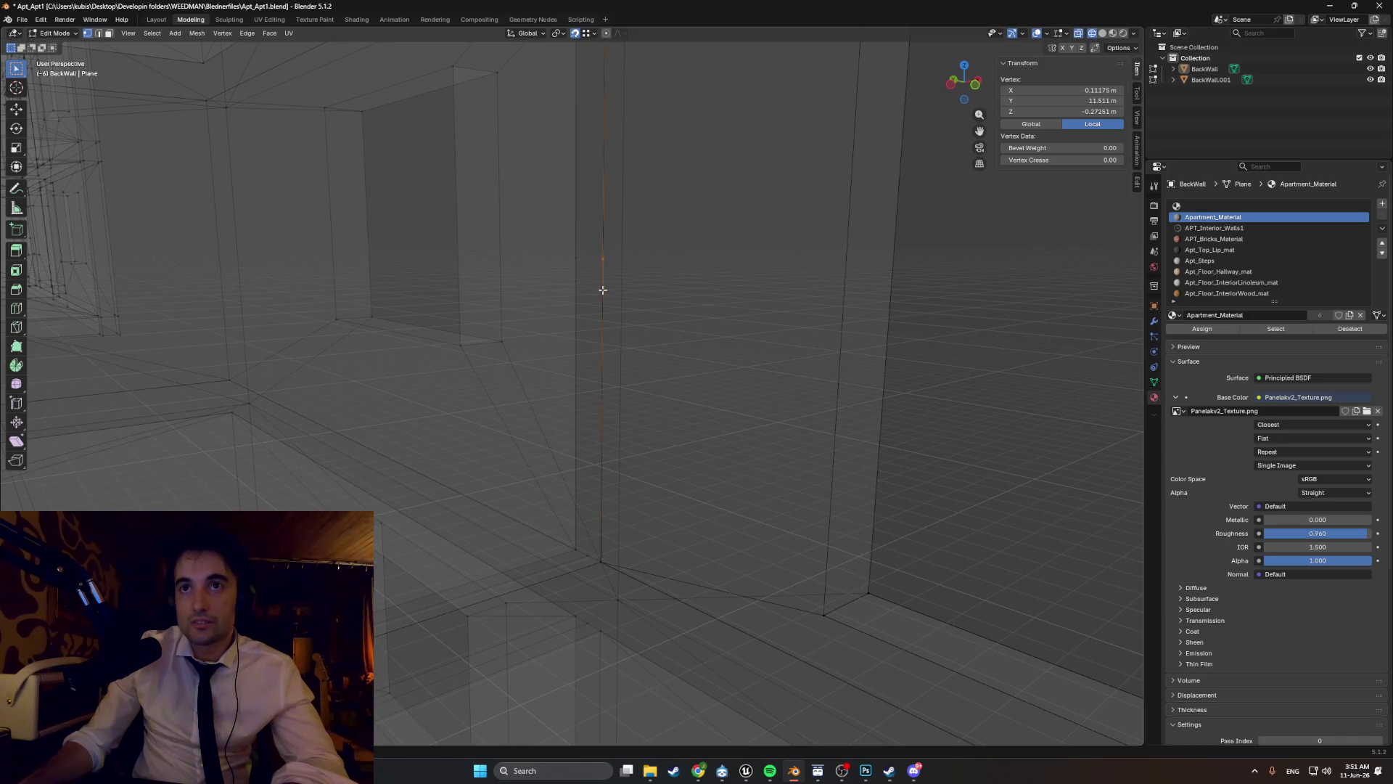
{"action": "key", "text": "g"}
{"action": "key", "text": "z"}
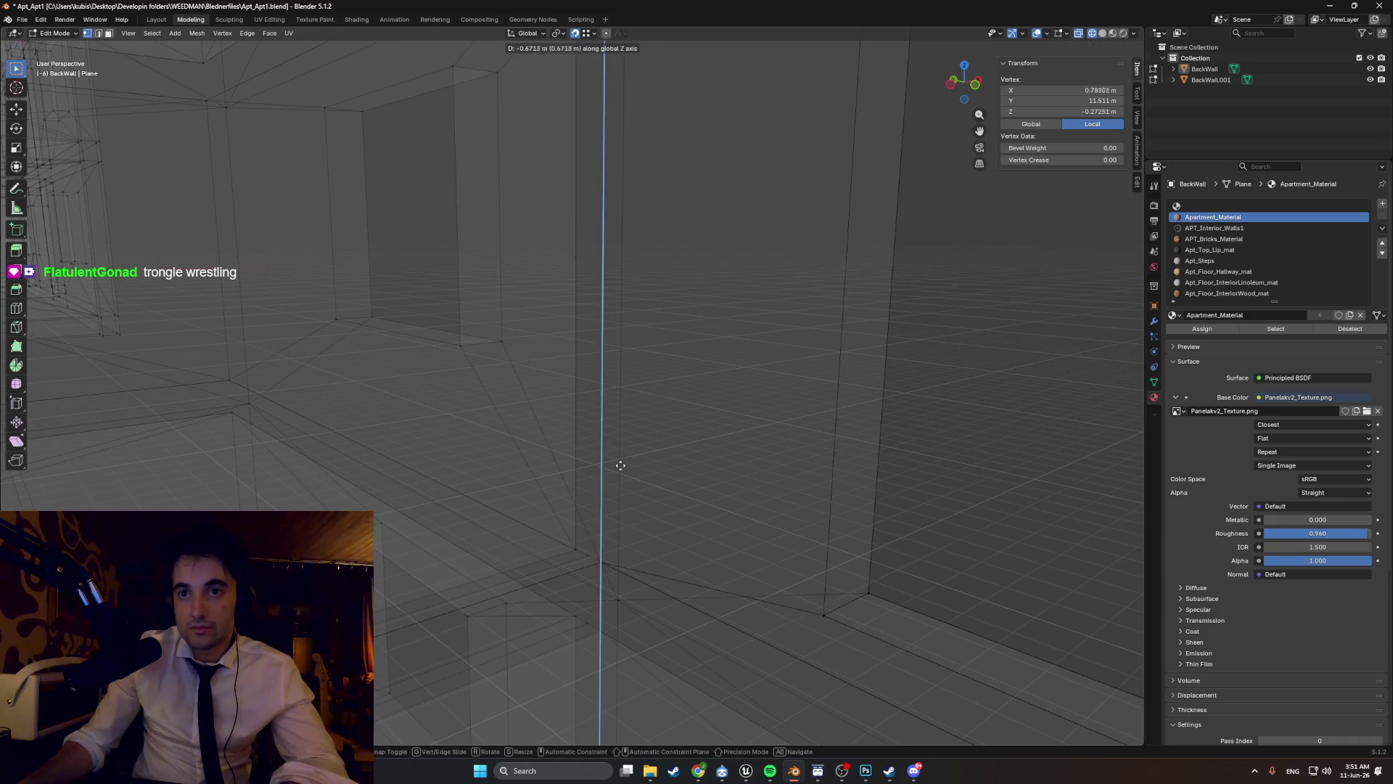
{"action": "left_click", "coordinate": [606, 557]}
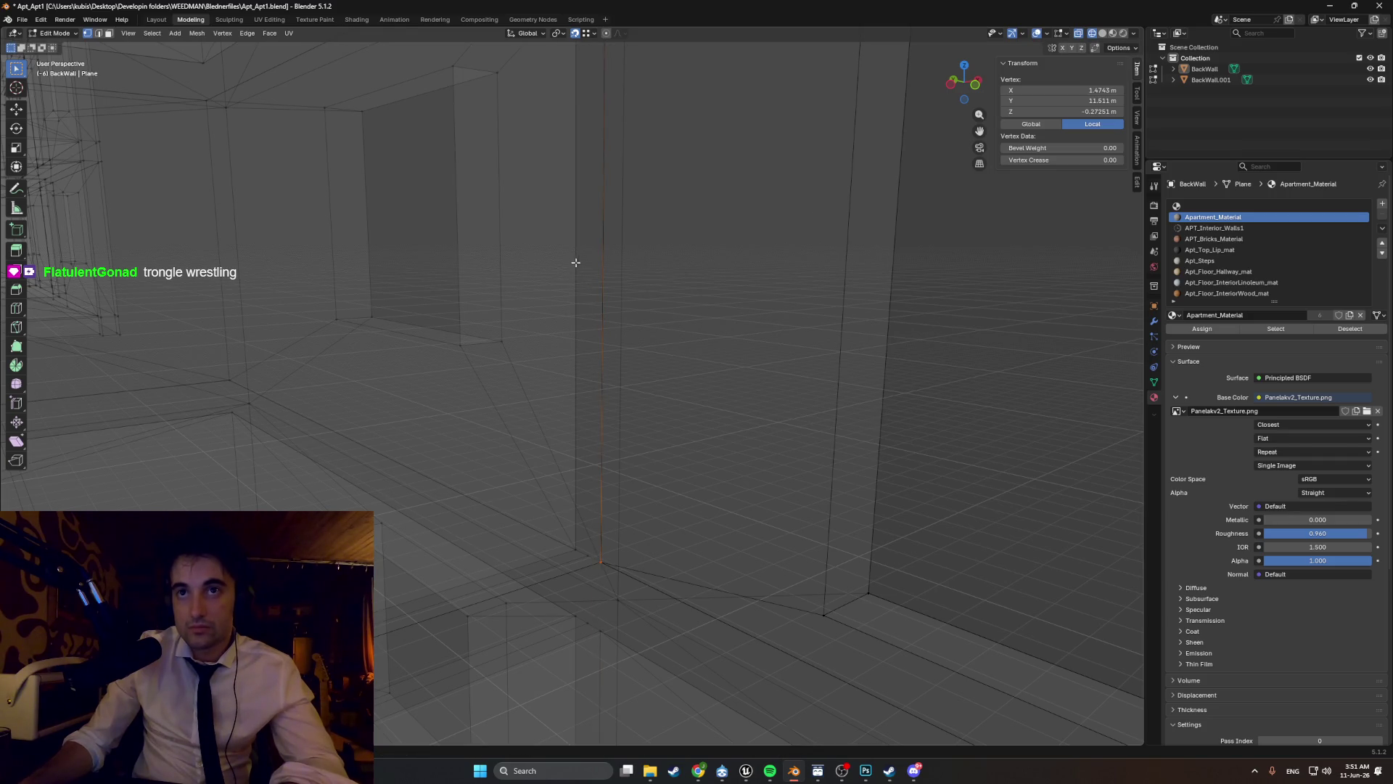
{"action": "key", "text": "g"}
{"action": "key", "text": "z"}
{"action": "left_click", "coordinate": [612, 566]}
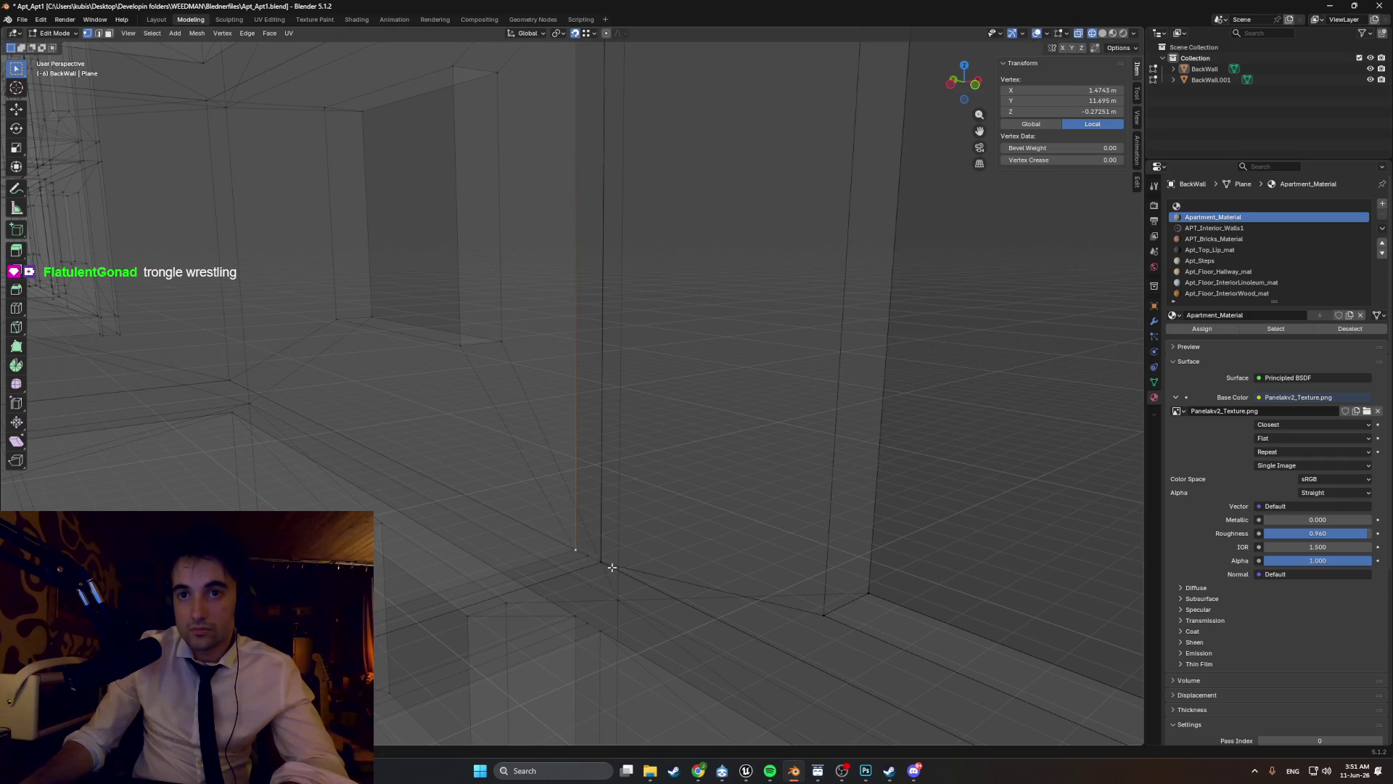
- Merge the overlapping vertices at both floor corners by distance
{"action": "left_click_drag", "start_coordinate": [603, 563], "coordinate": [598, 559]}
{"action": "key", "text": "m"}
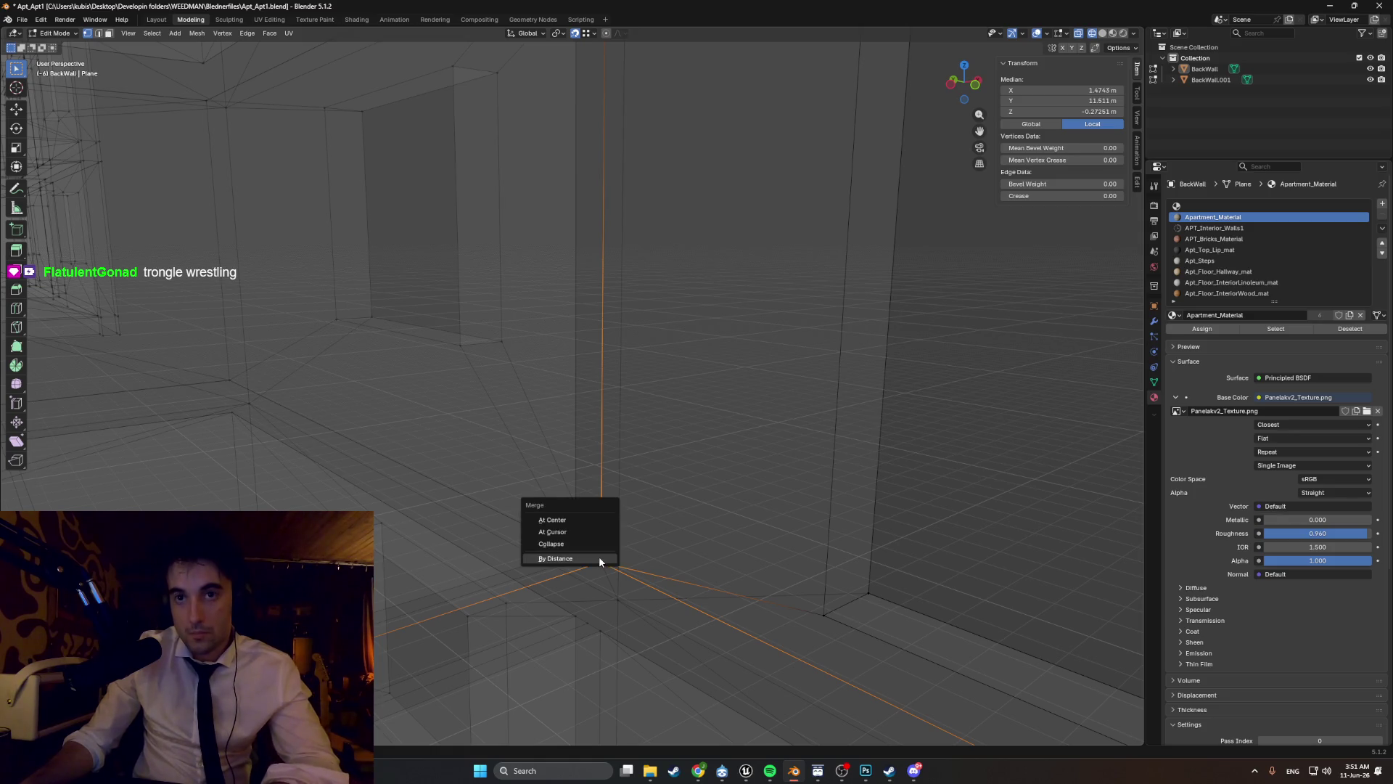
{"action": "left_click", "coordinate": [600, 560]}
{"action": "middle_click_drag", "start_coordinate": [601, 559], "coordinate": [615, 544]}
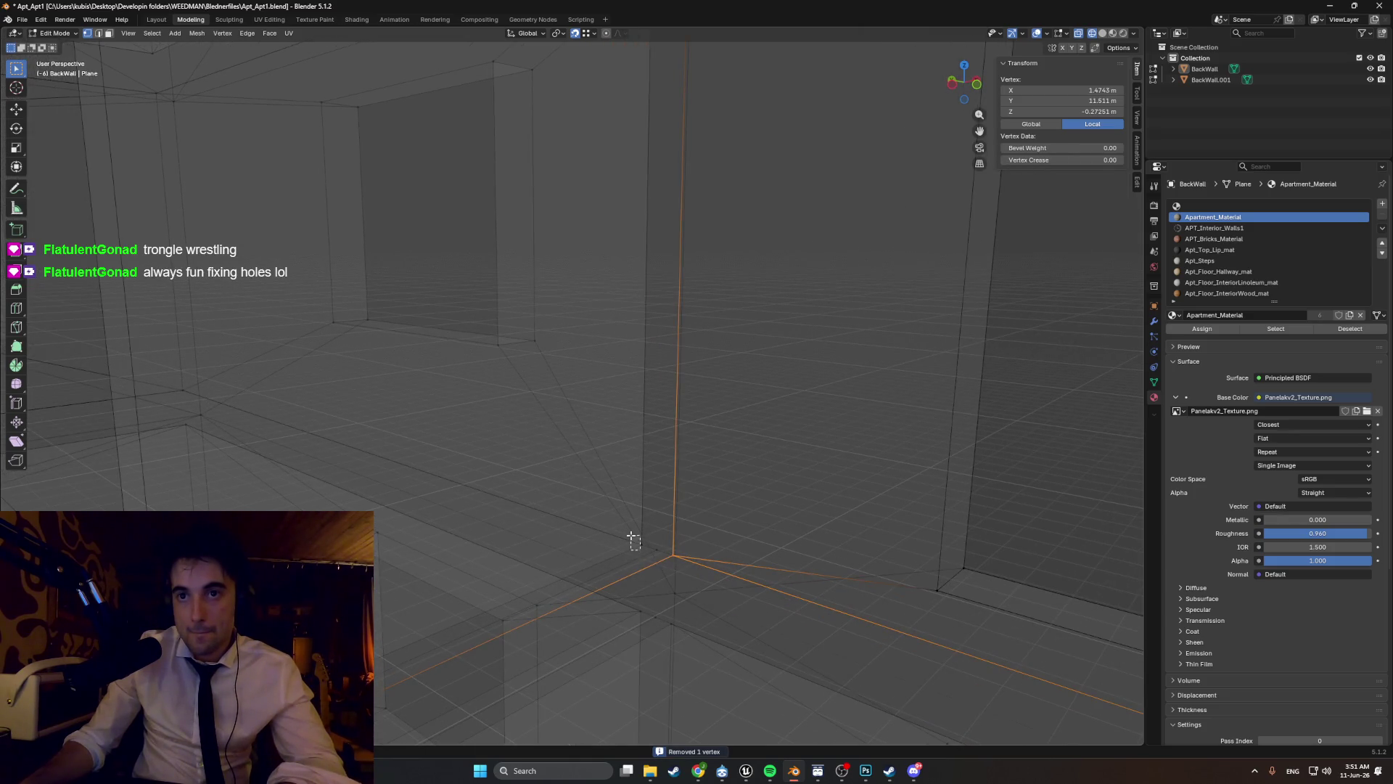
{"action": "left_click", "coordinate": [642, 539]}
{"action": "key", "text": "m"}
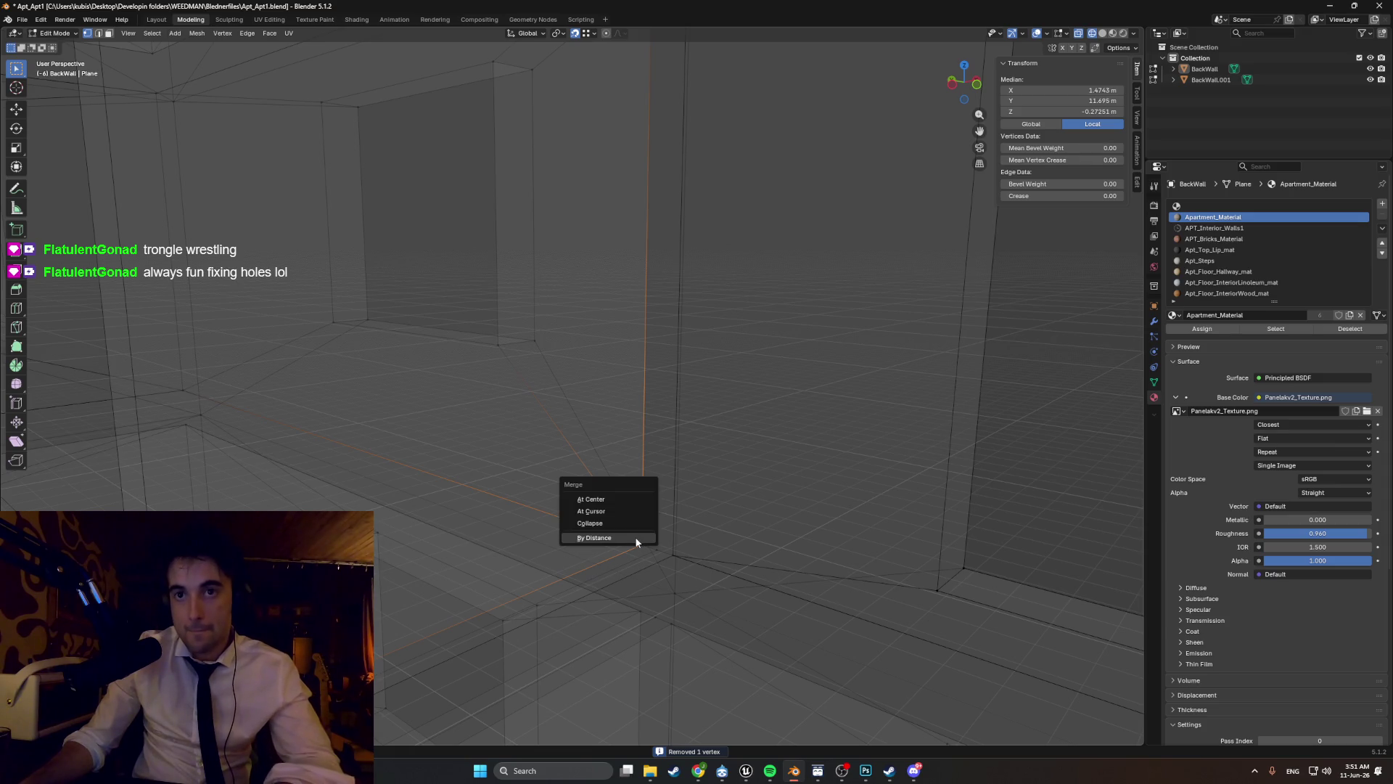
{"action": "left_click", "coordinate": [634, 537]}
{"action": "mouse_move", "coordinate": [677, 437]}
{"action": "middle_mouse_down"}
{"action": "mouse_move", "coordinate": [669, 497]}
{"action": "mouse_move", "coordinate": [632, 466]}
{"action": "mouse_move", "coordinate": [625, 582]}
{"action": "mouse_move", "coordinate": [630, 416]}
{"action": "middle_mouse_up"}
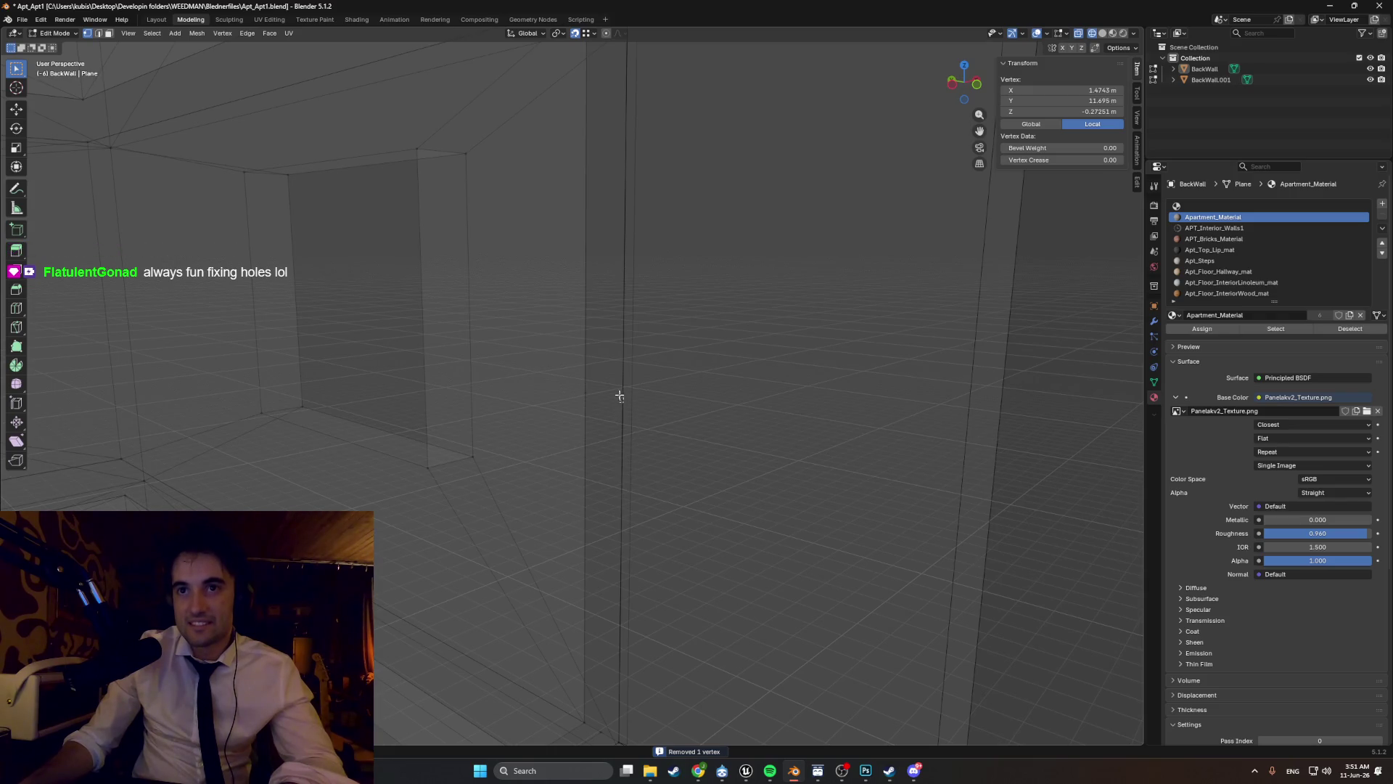
- Place the next stray wall vertex on the floor corner and merge the corner vertices by distance
{"action": "mouse_move", "coordinate": [649, 480]}
{"action": "middle_mouse_down", "text": "ctrl"}
{"action": "mouse_move", "coordinate": [600, 342]}
{"action": "mouse_move", "coordinate": [535, 265]}
{"action": "middle_mouse_up", "text": "ctrl"}
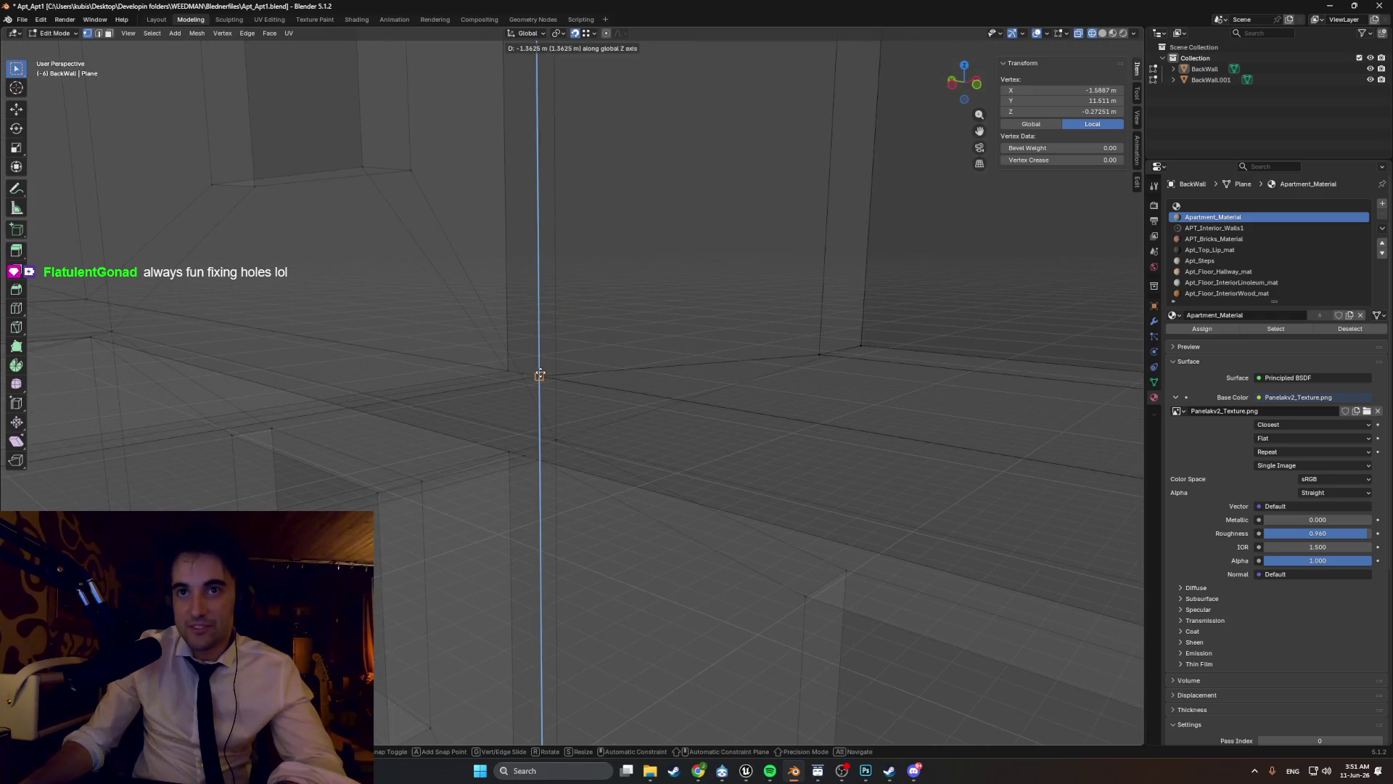
{"action": "left_click", "coordinate": [536, 373]}
{"action": "key", "text": "m"}
{"action": "left_click", "coordinate": [535, 363]}
{"action": "mouse_move", "coordinate": [535, 362]}
{"action": "middle_mouse_down", "text": "ctrl"}
{"action": "mouse_move", "coordinate": [551, 351]}
{"action": "mouse_move", "coordinate": [600, 513]}
{"action": "mouse_move", "coordinate": [608, 627]}
{"action": "middle_mouse_up", "text": "ctrl"}
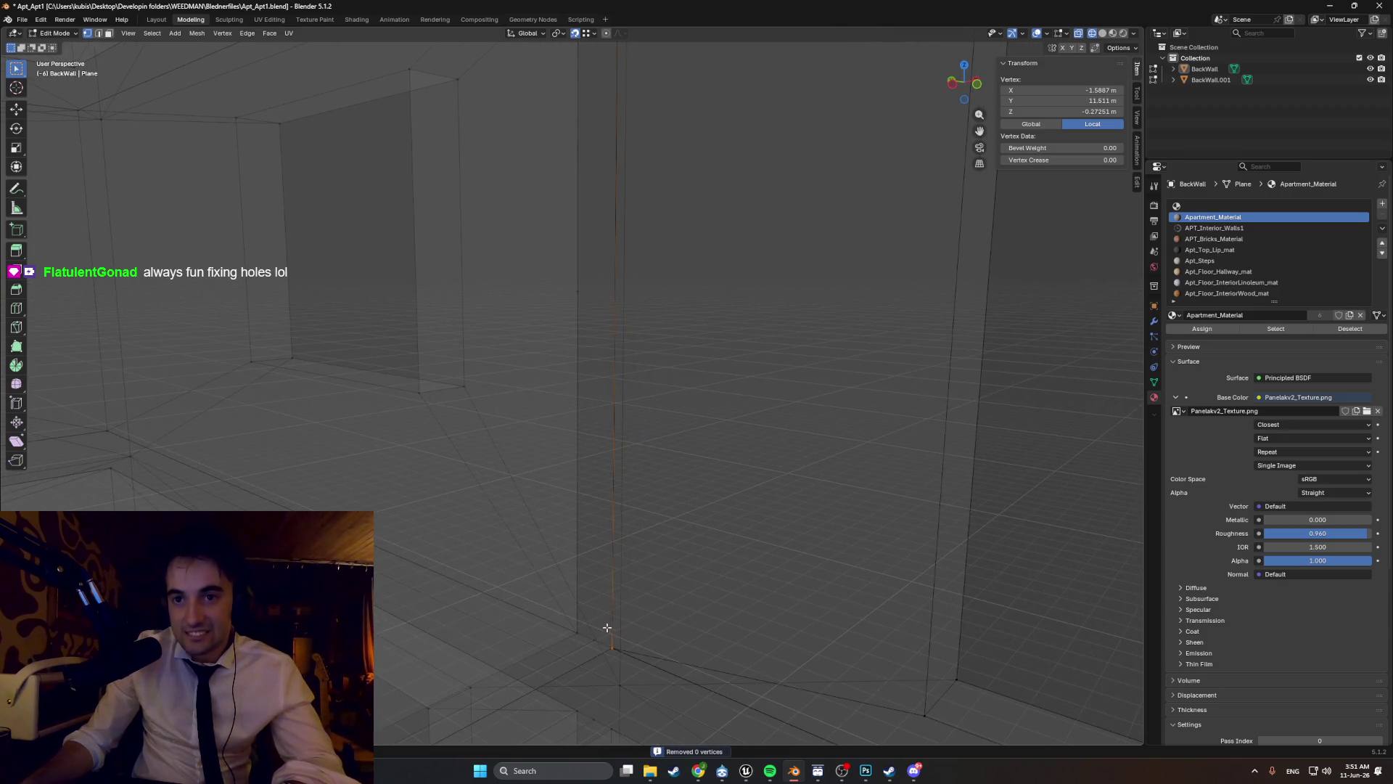
{"action": "left_click_drag", "start_coordinate": [614, 655], "coordinate": [610, 646]}
{"action": "key", "text": "m"}
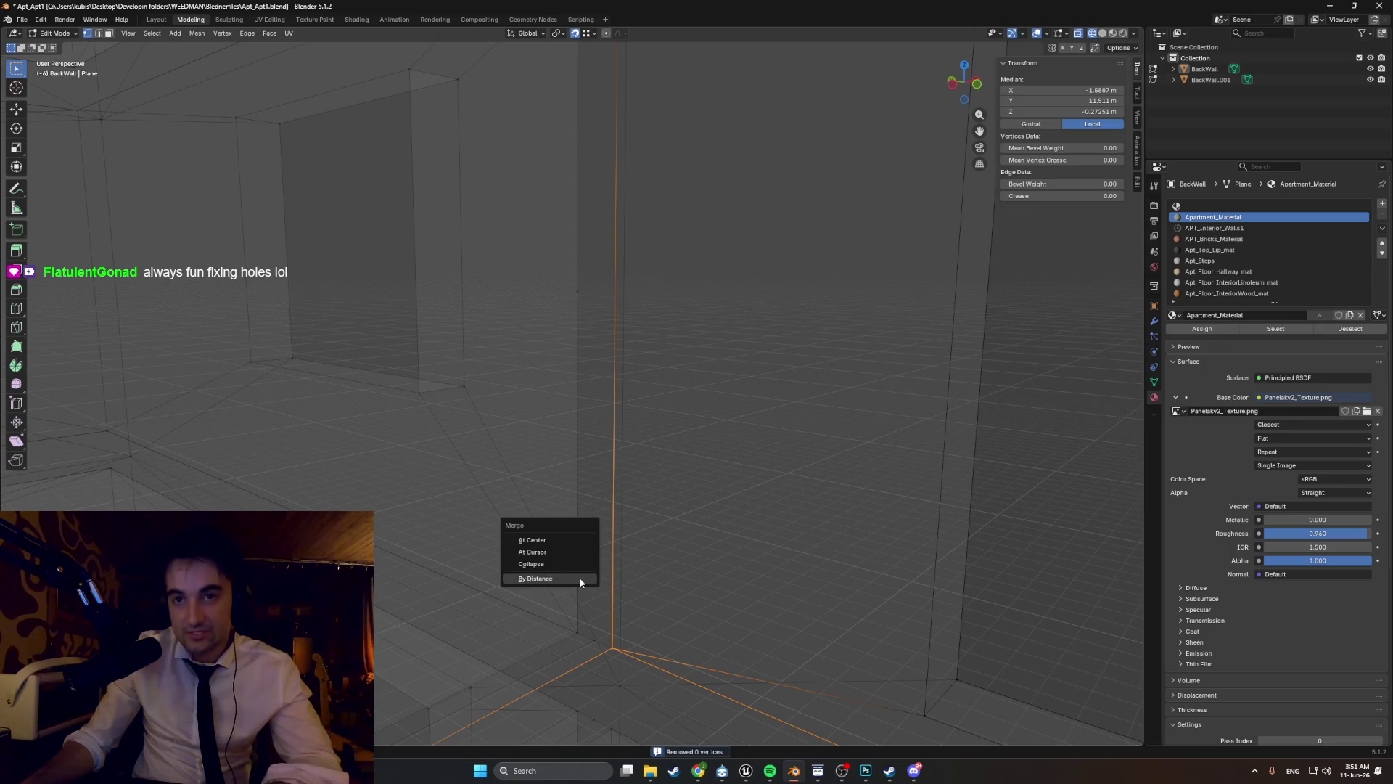
{"action": "left_click", "coordinate": [579, 577]}
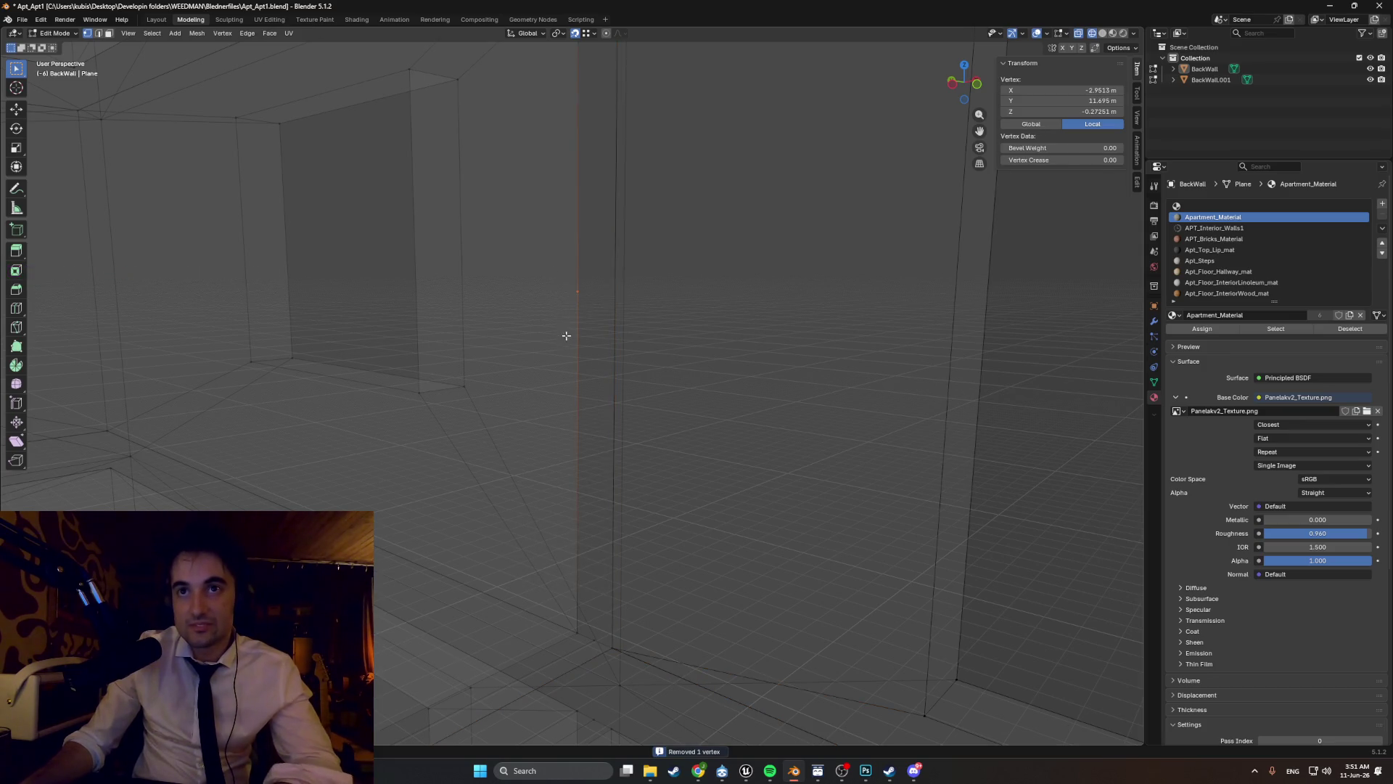
- Drop another stray vertex onto the floor corner along X and merge the overlapping vertices
{"action": "key", "text": "g"}
{"action": "key", "text": "x"}
{"action": "key", "text": "x"}
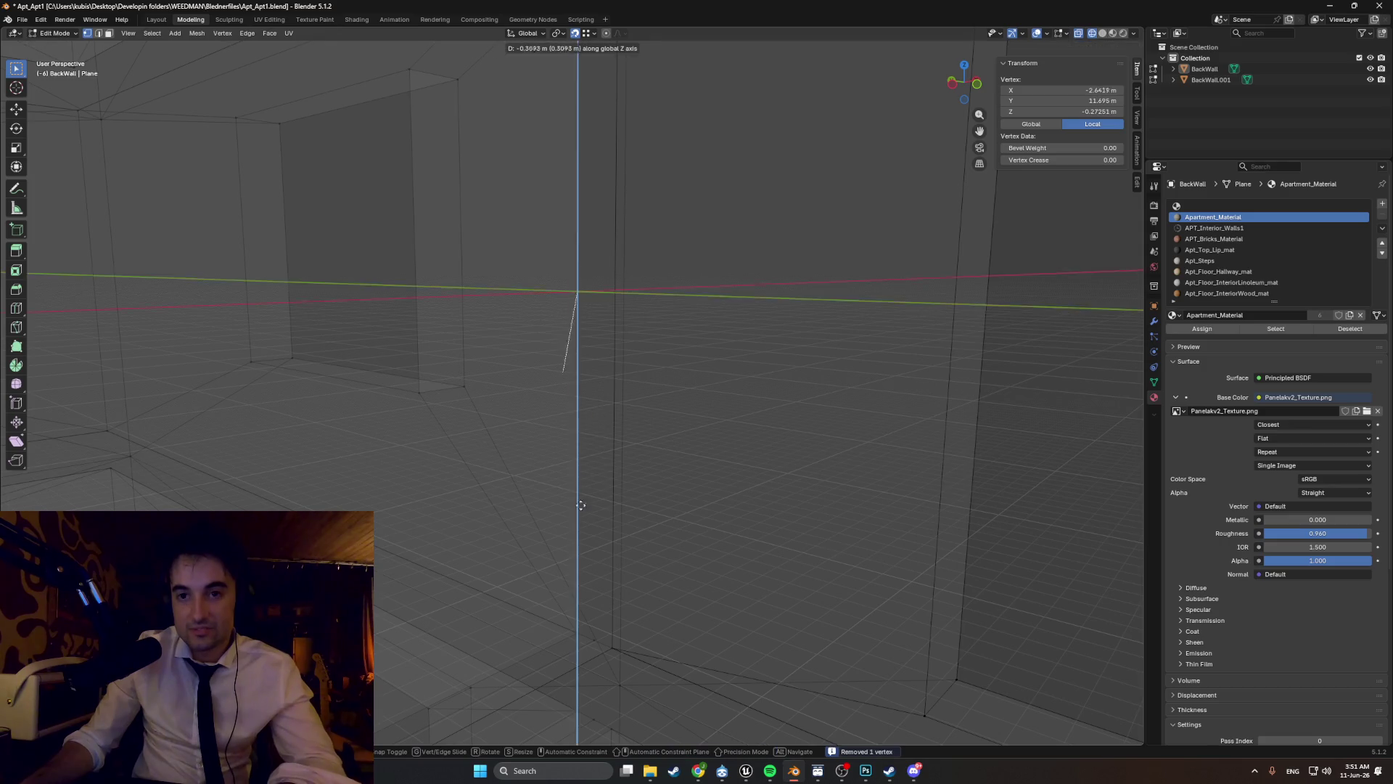
{"action": "left_click", "coordinate": [571, 629]}
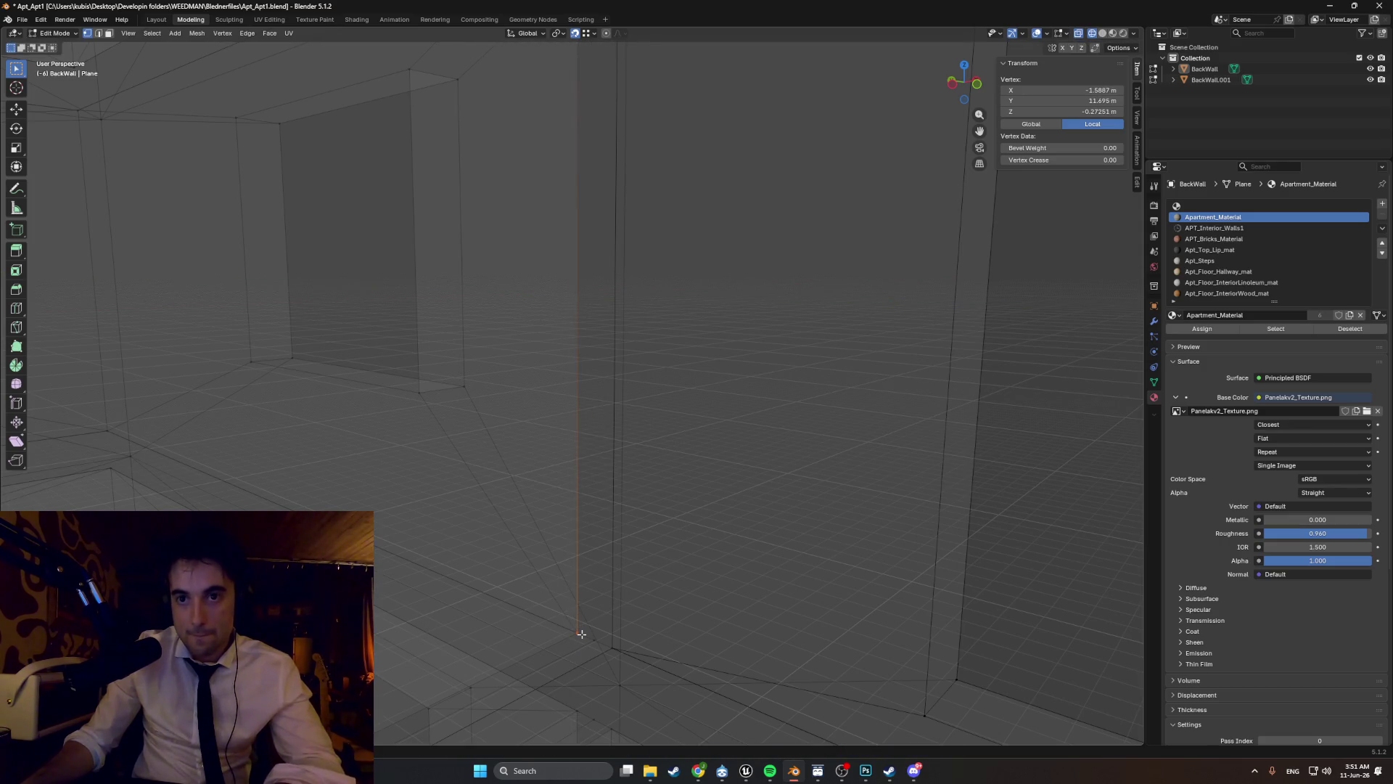
{"action": "left_click_drag", "start_coordinate": [579, 638], "coordinate": [573, 629]}
{"action": "key", "text": "m"}
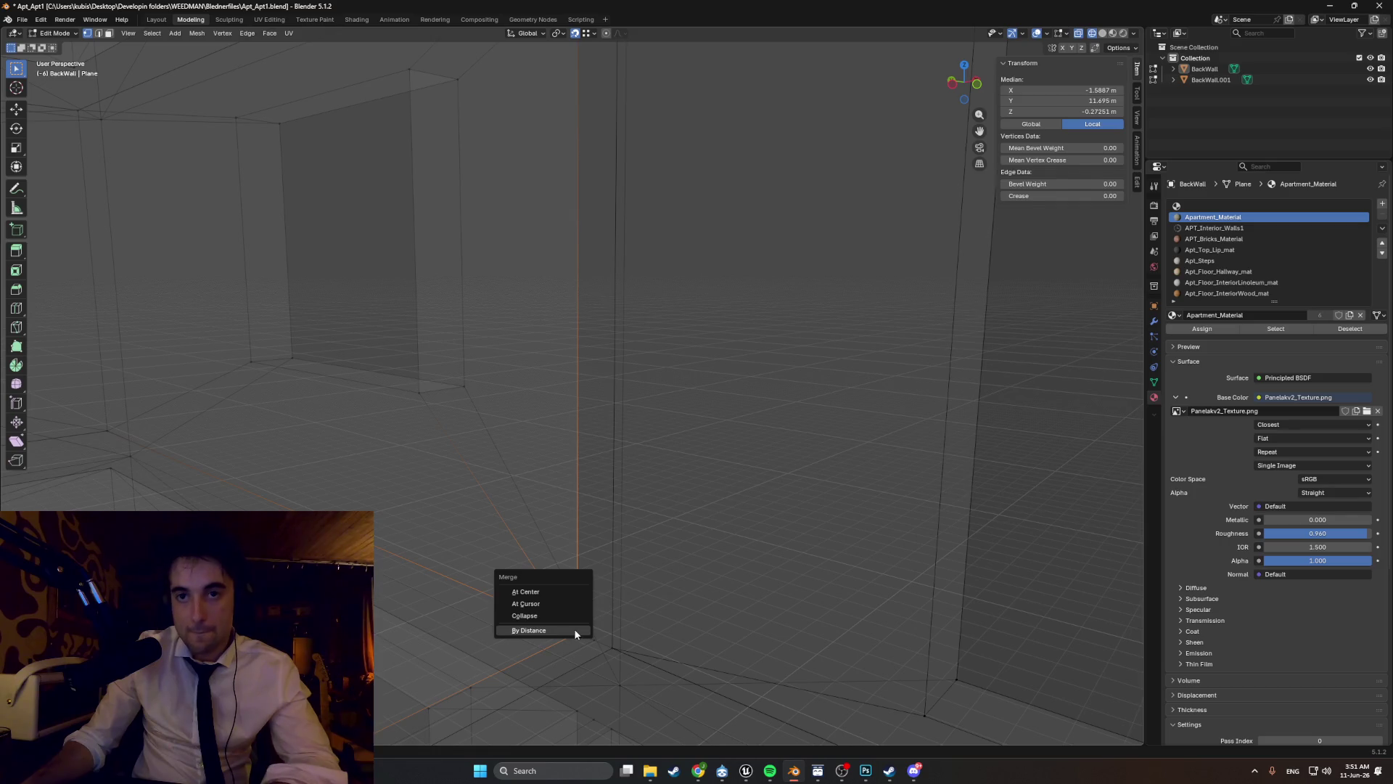
{"action": "left_click", "coordinate": [574, 629]}
- Slide the next corner's stray vertex down along Z and weld it by distance
{"action": "mouse_move", "coordinate": [644, 404]}
{"action": "middle_mouse_down"}
{"action": "mouse_move", "coordinate": [597, 525]}
{"action": "mouse_move", "coordinate": [609, 446]}
{"action": "middle_mouse_up"}
{"action": "left_click_drag", "start_coordinate": [577, 307], "coordinate": [577, 308]}
{"action": "mouse_move", "coordinate": [577, 308]}
{"action": "middle_mouse_down"}
{"action": "mouse_move", "coordinate": [569, 432]}
{"action": "mouse_move", "coordinate": [553, 332]}
{"action": "middle_mouse_up"}
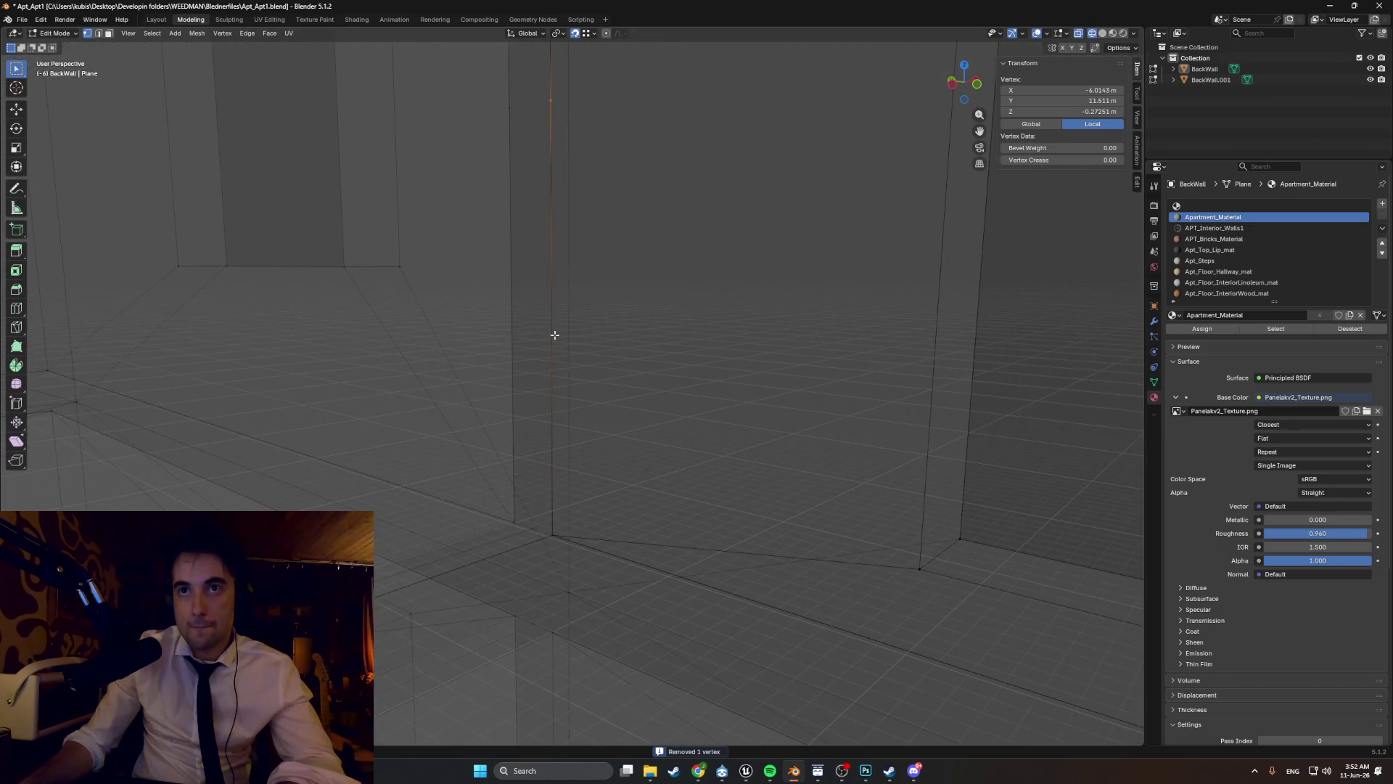
{"action": "key", "text": "g"}
{"action": "key", "text": "z"}
{"action": "left_click", "coordinate": [555, 543]}
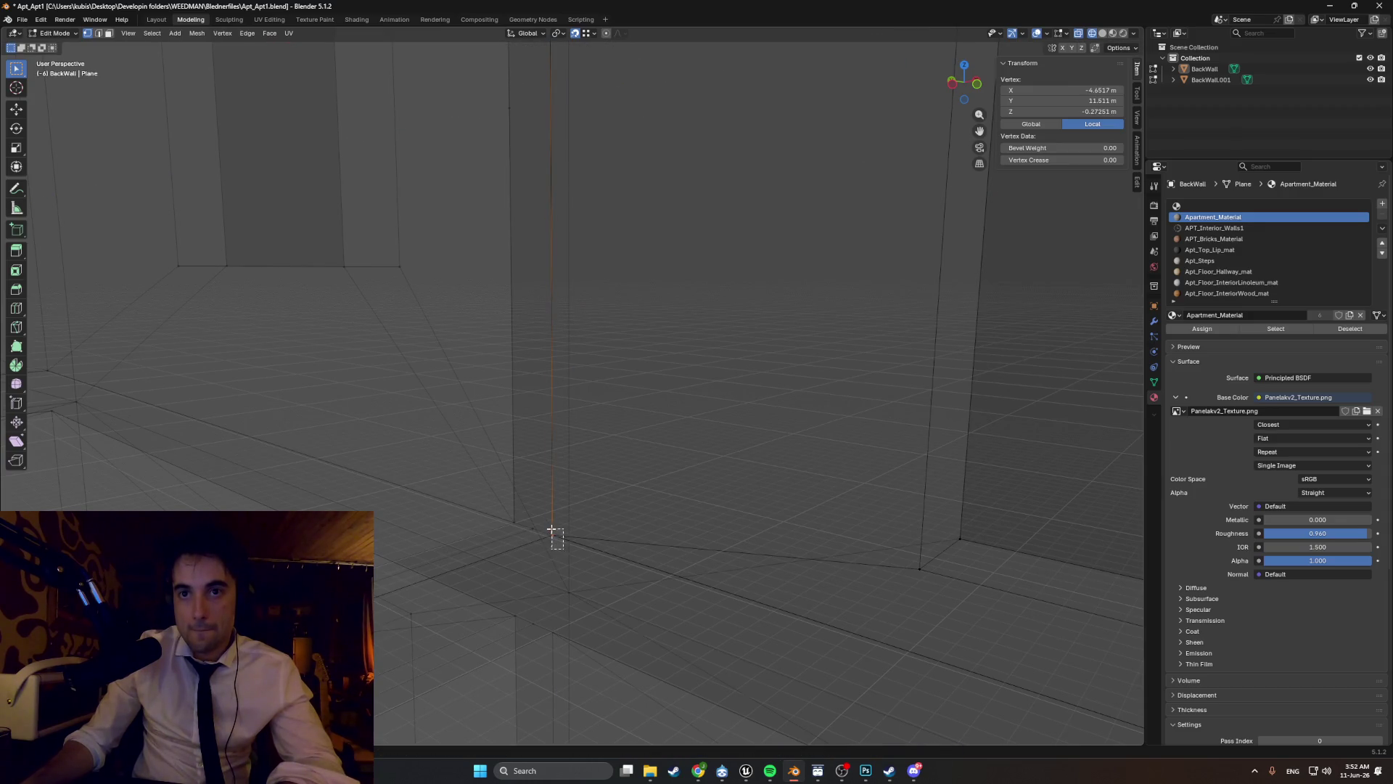
{"action": "left_click_drag", "start_coordinate": [546, 523], "coordinate": [559, 537]}
{"action": "key", "text": "m"}
{"action": "left_click", "coordinate": [554, 528]}
- Drop the vertex at the edge's top to the floor corner along Z and merge the duplicates
{"action": "mouse_move", "coordinate": [553, 528]}
{"action": "middle_mouse_down"}
{"action": "mouse_move", "coordinate": [573, 498]}
{"action": "mouse_move", "coordinate": [550, 329]}
{"action": "middle_mouse_up"}
{"action": "left_click_drag", "start_coordinate": [528, 258], "coordinate": [529, 259]}
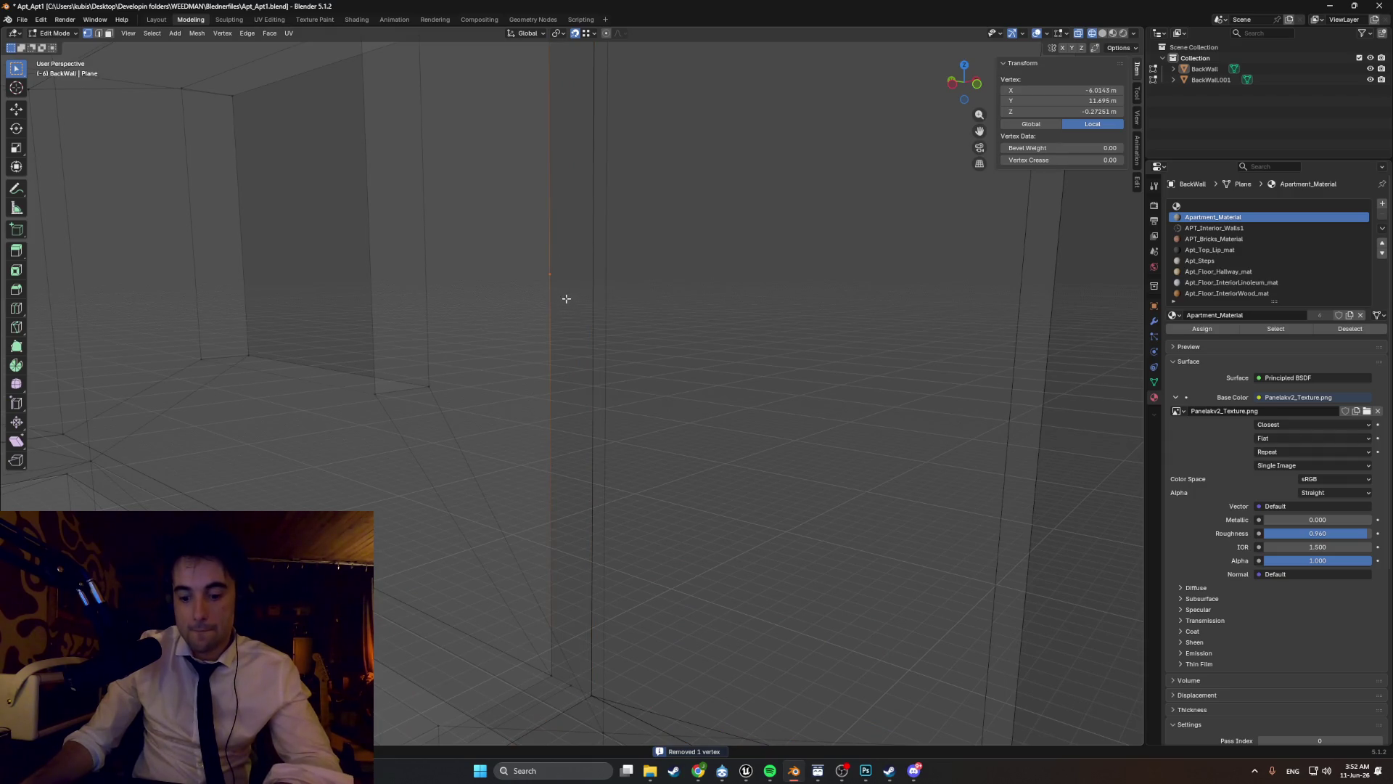
{"action": "key", "text": "g"}
{"action": "key", "text": "z"}
{"action": "left_click", "coordinate": [553, 674]}
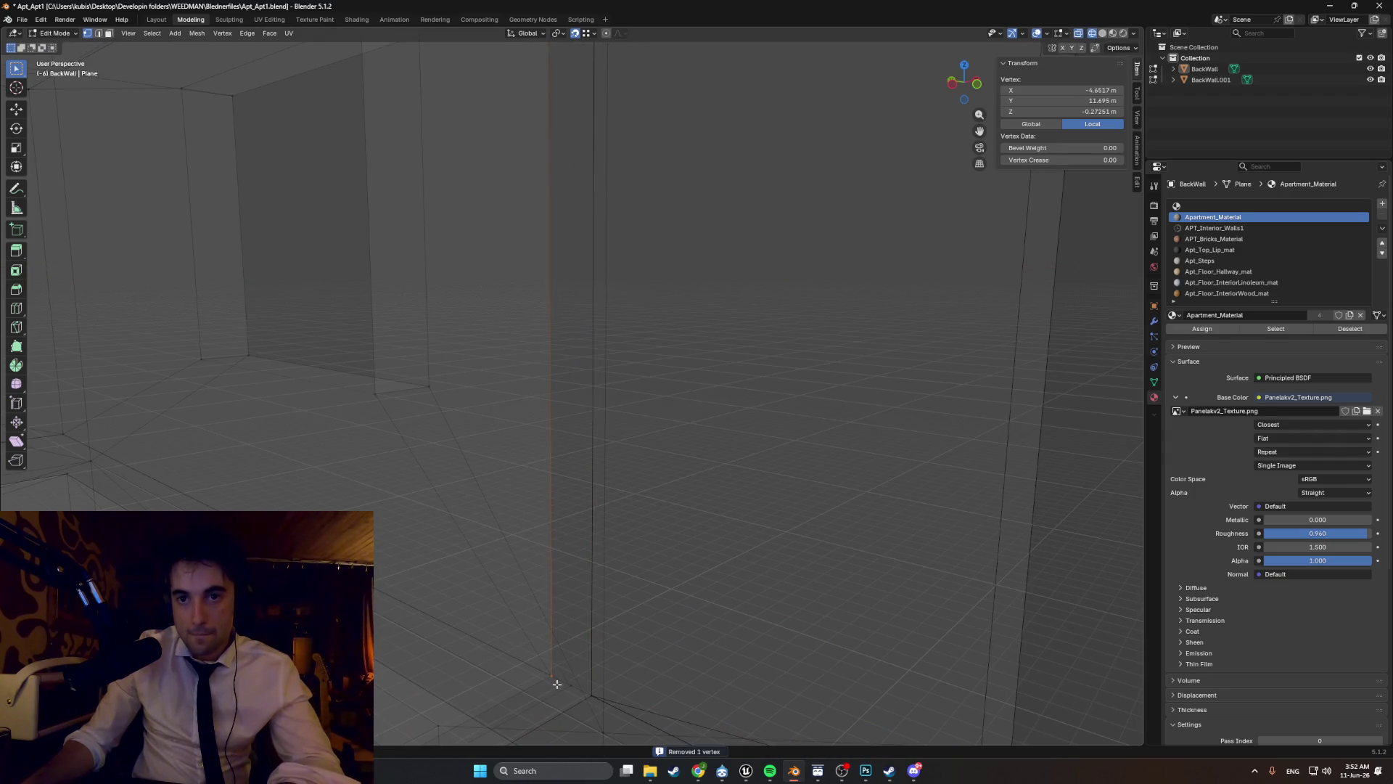
{"action": "key", "text": "m"}
{"action": "left_click", "coordinate": [529, 639]}
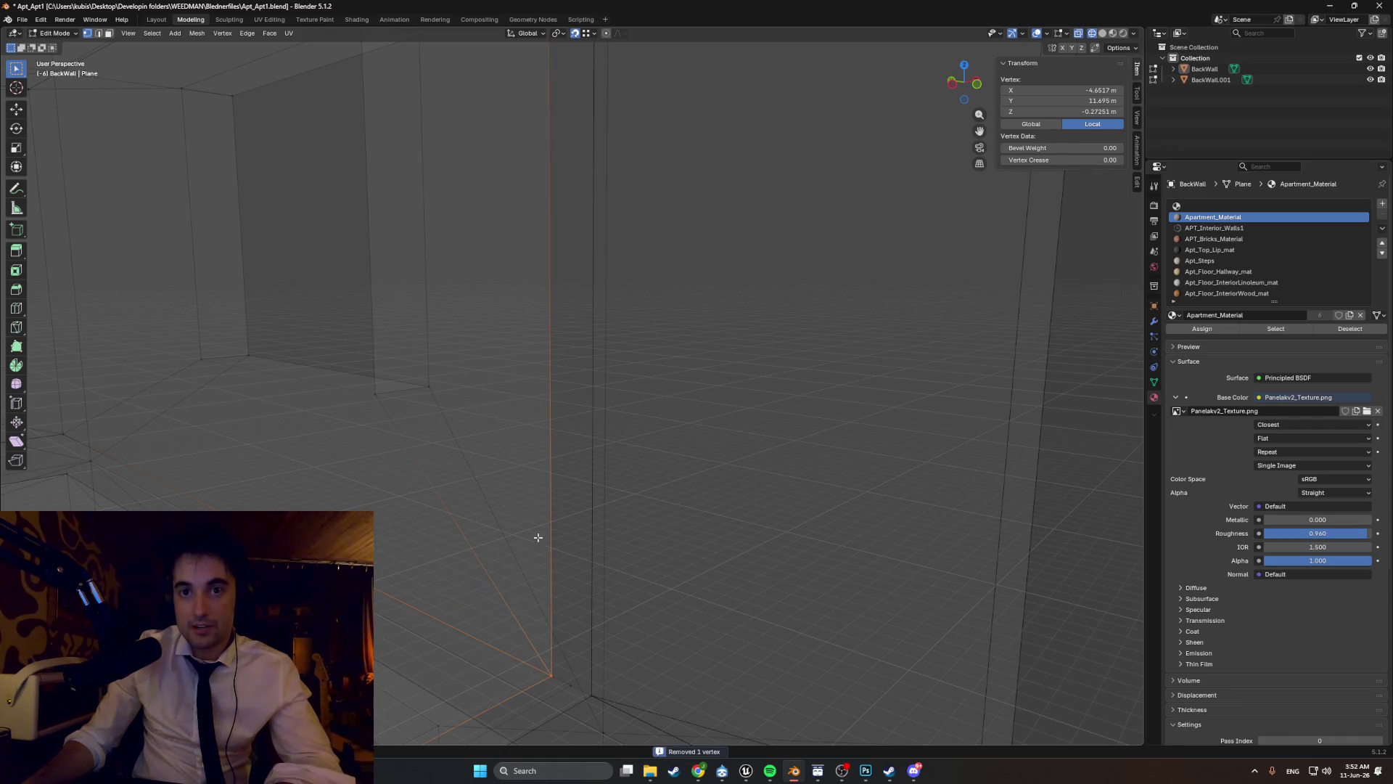
{"action": "mouse_move", "coordinate": [559, 557]}
{"action": "middle_mouse_down"}
{"action": "mouse_move", "coordinate": [594, 542]}
{"action": "mouse_move", "coordinate": [581, 383]}
{"action": "mouse_move", "coordinate": [566, 377]}
{"action": "mouse_move", "coordinate": [547, 404]}
{"action": "mouse_move", "coordinate": [545, 374]}
{"action": "mouse_move", "coordinate": [494, 326]}
{"action": "mouse_move", "coordinate": [374, 264]}
{"action": "middle_mouse_up"}
{"action": "scroll", "coordinate": [545, 374], "scroll_direction": "down", "scroll_amount": 6}
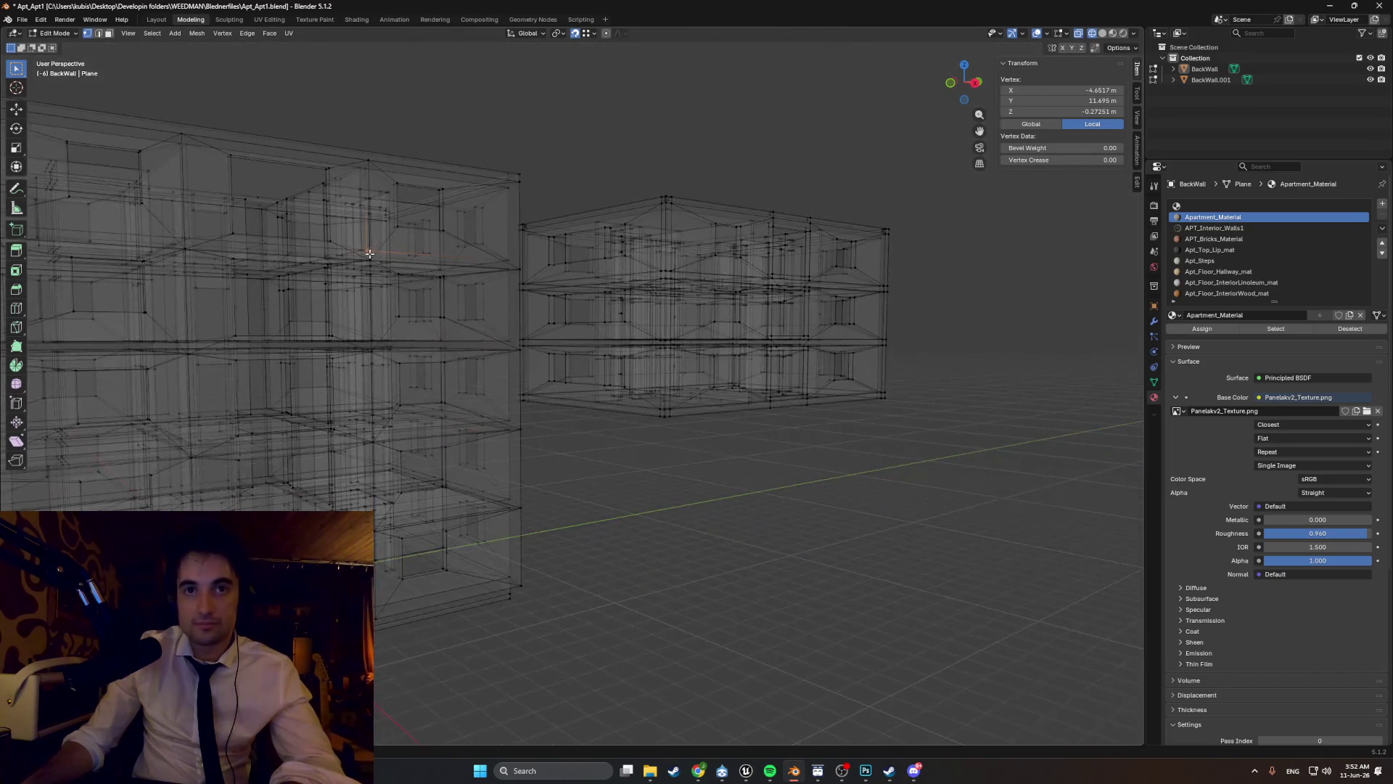
- Save the apartment file and switch the viewport to Solid shading
{"action": "key", "text": "ctrl+s"}
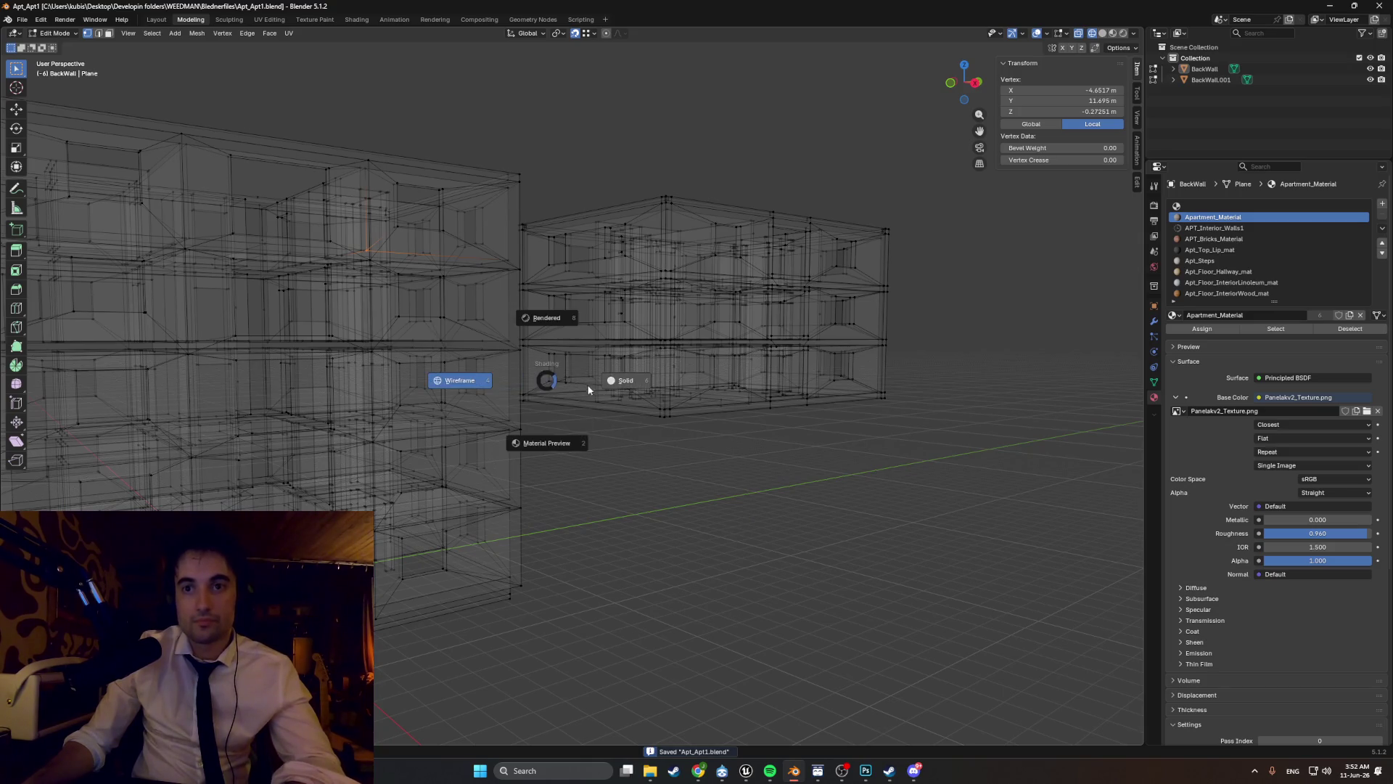
{"action": "left_click", "coordinate": [588, 390]}
{"action": "scroll", "coordinate": [478, 340], "scroll_direction": "up", "scroll_amount": 8}
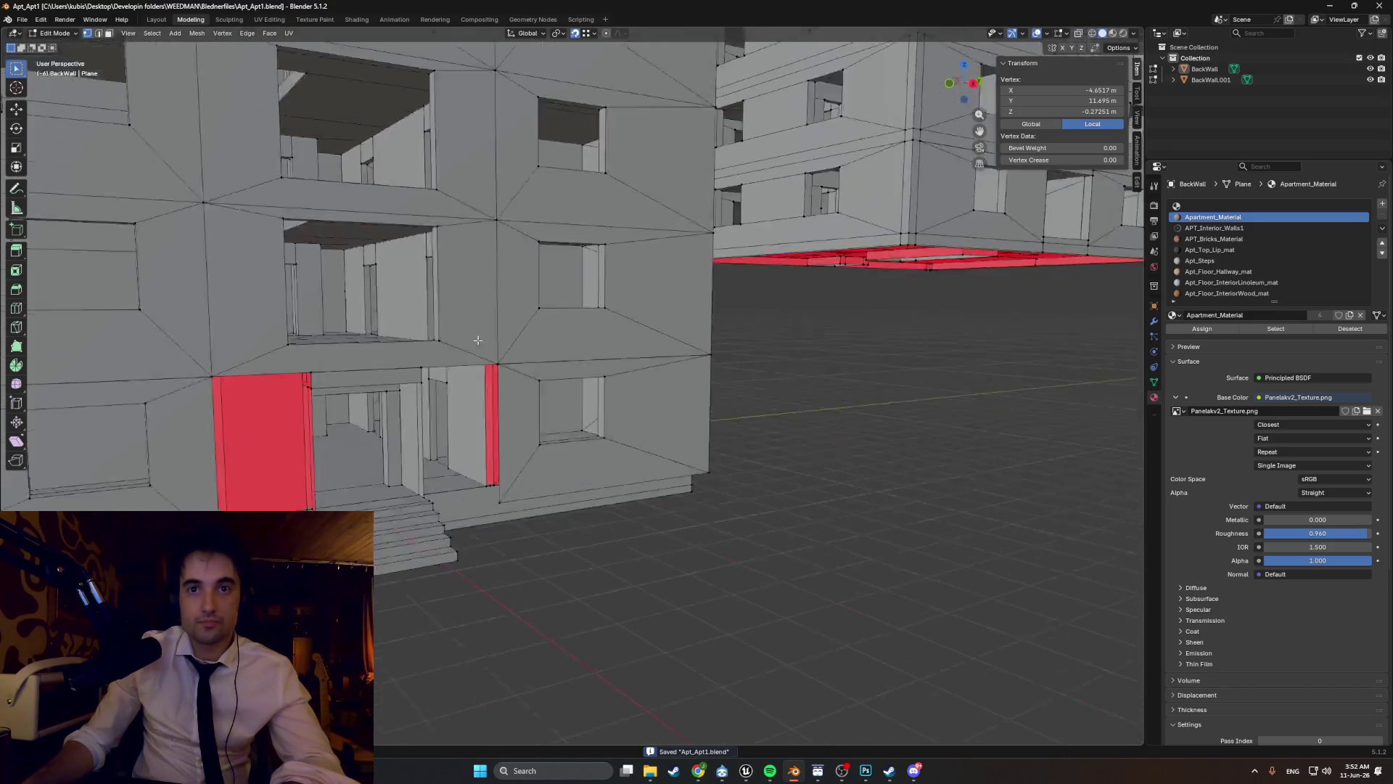
- Turn the view to the building entrance and select only the door face beside it
{"action": "mouse_move", "coordinate": [478, 340]}
{"action": "middle_mouse_down"}
{"action": "mouse_move", "coordinate": [619, 250]}
{"action": "mouse_move", "coordinate": [493, 377]}
{"action": "mouse_move", "coordinate": [446, 475]}
{"action": "mouse_move", "coordinate": [374, 484]}
{"action": "mouse_move", "coordinate": [436, 465]}
{"action": "mouse_move", "coordinate": [417, 439]}
{"action": "mouse_move", "coordinate": [541, 310]}
{"action": "mouse_move", "coordinate": [468, 297]}
{"action": "middle_mouse_up"}
{"action": "scroll", "coordinate": [619, 250], "scroll_direction": "up", "scroll_amount": 3}
{"action": "scroll", "coordinate": [446, 475], "scroll_direction": "up", "scroll_amount": 3}
{"action": "key", "text": "alt+a"}
{"action": "left_click", "coordinate": [447, 476]}
- Select the door-top edge, trial-move the door faces along Y, then undo it
{"action": "middle_click_drag", "start_coordinate": [493, 401], "coordinate": [483, 408]}
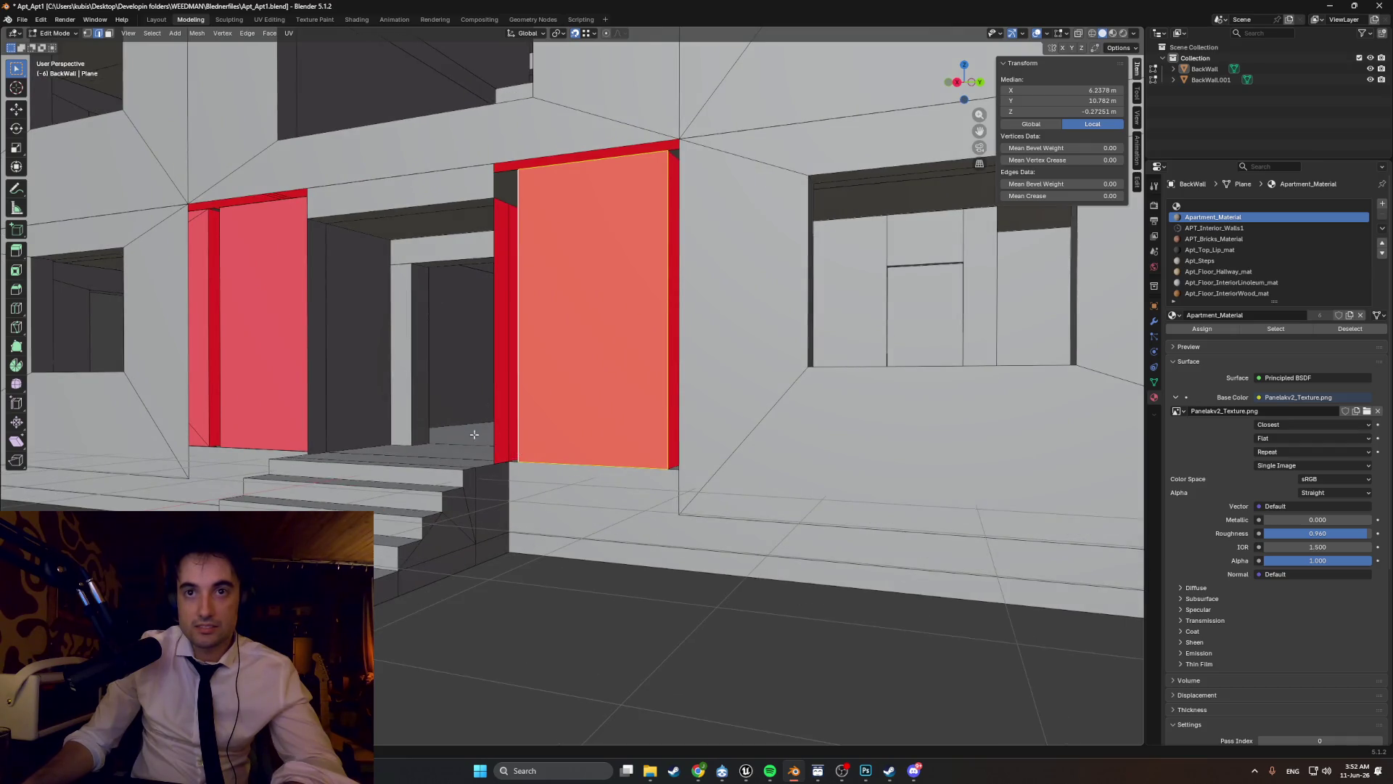
{"action": "left_click", "coordinate": [549, 168]}
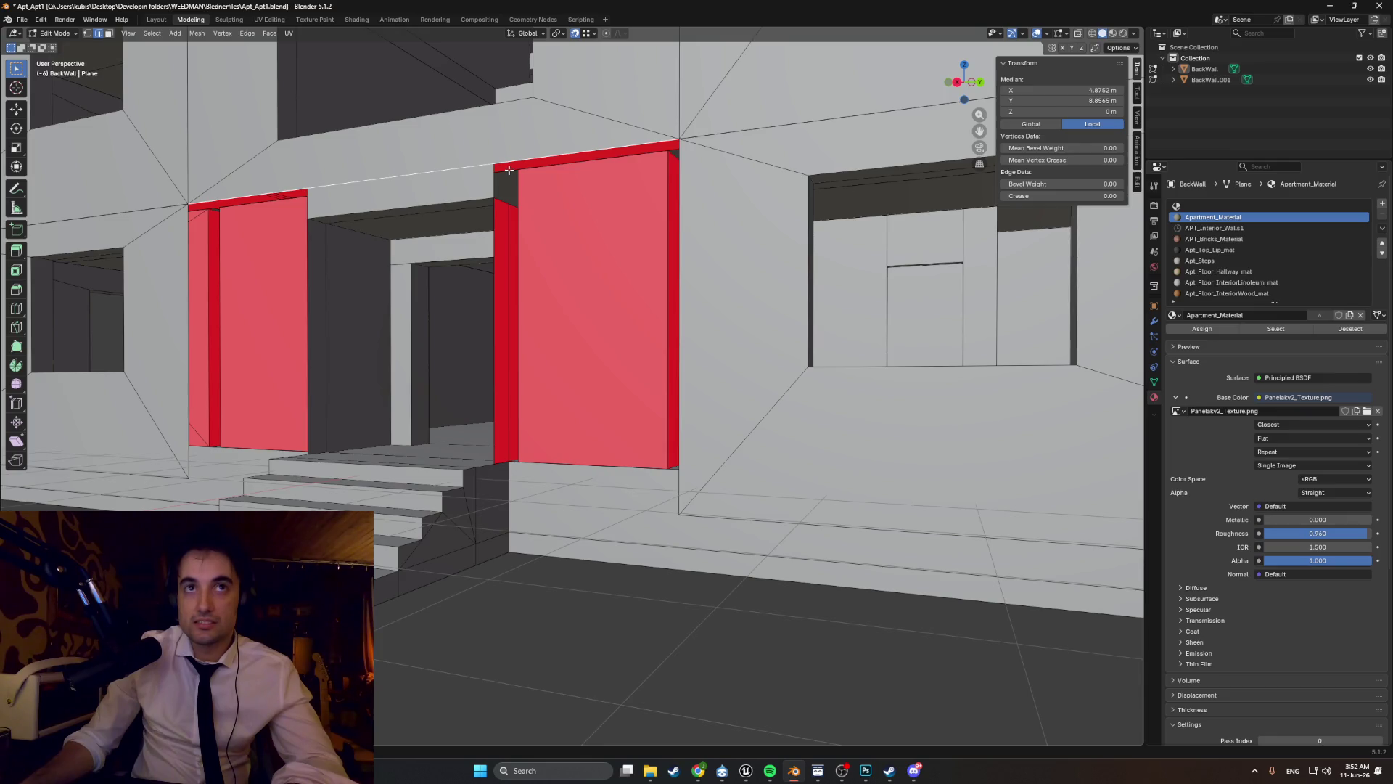
{"action": "mouse_move", "coordinate": [509, 170]}
{"action": "middle_mouse_down"}
{"action": "mouse_move", "coordinate": [638, 177]}
{"action": "mouse_move", "coordinate": [578, 177]}
{"action": "mouse_move", "coordinate": [619, 331]}
{"action": "mouse_move", "coordinate": [455, 233]}
{"action": "middle_mouse_up"}
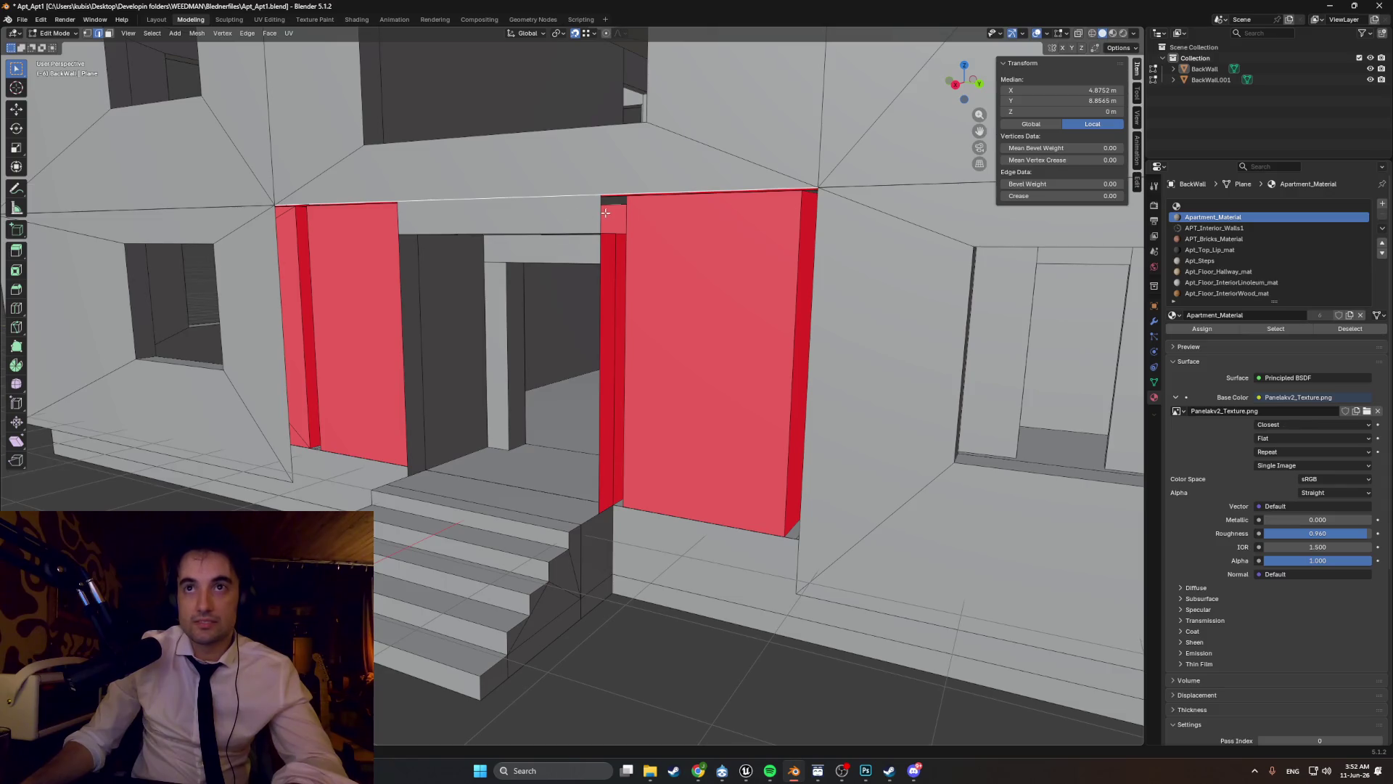
{"action": "mouse_move", "coordinate": [599, 213]}
{"action": "middle_mouse_down"}
{"action": "mouse_move", "coordinate": [635, 230]}
{"action": "mouse_move", "coordinate": [629, 243]}
{"action": "middle_mouse_up"}
{"action": "middle_click_drag", "start_coordinate": [533, 398], "coordinate": [583, 342]}
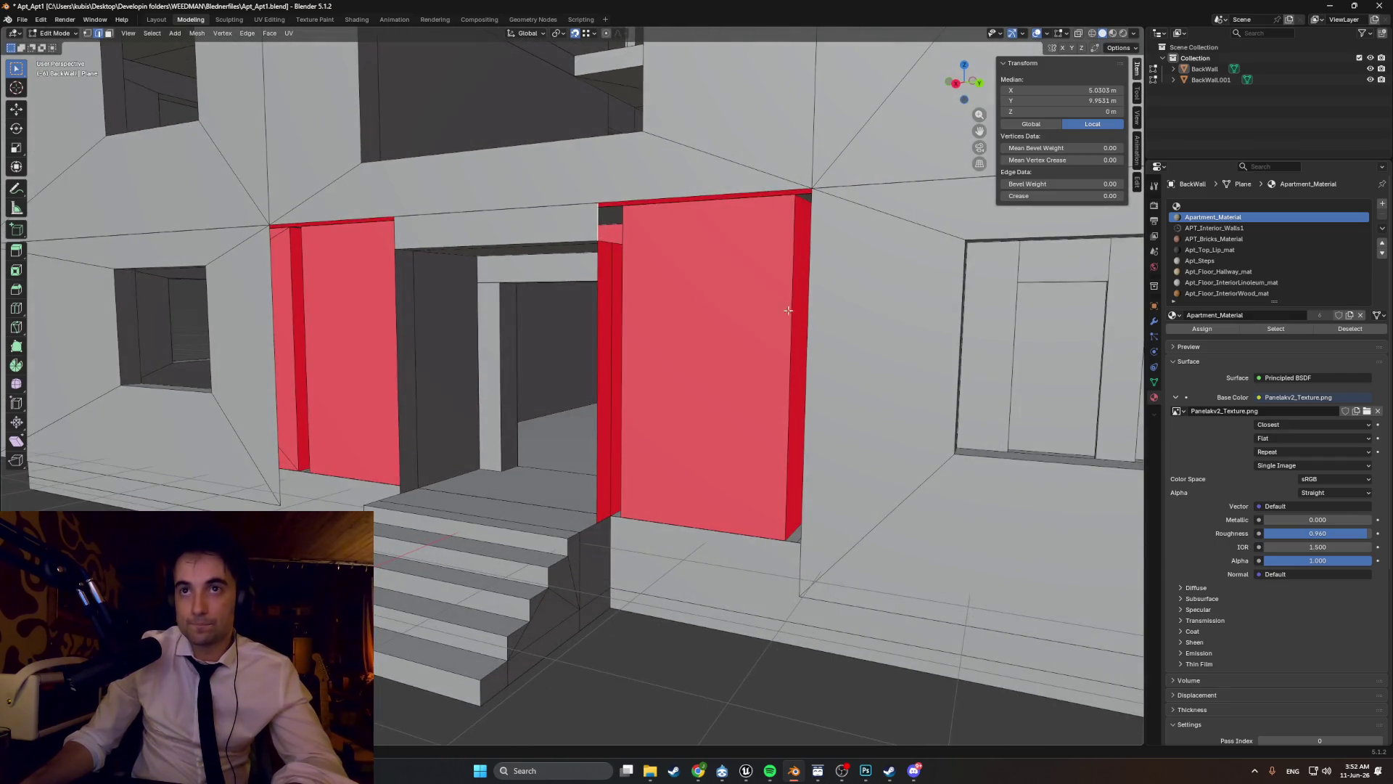
{"action": "mouse_move", "coordinate": [788, 310]}
{"action": "middle_mouse_down"}
{"action": "mouse_move", "coordinate": [804, 338]}
{"action": "mouse_move", "coordinate": [746, 359]}
{"action": "middle_mouse_up"}
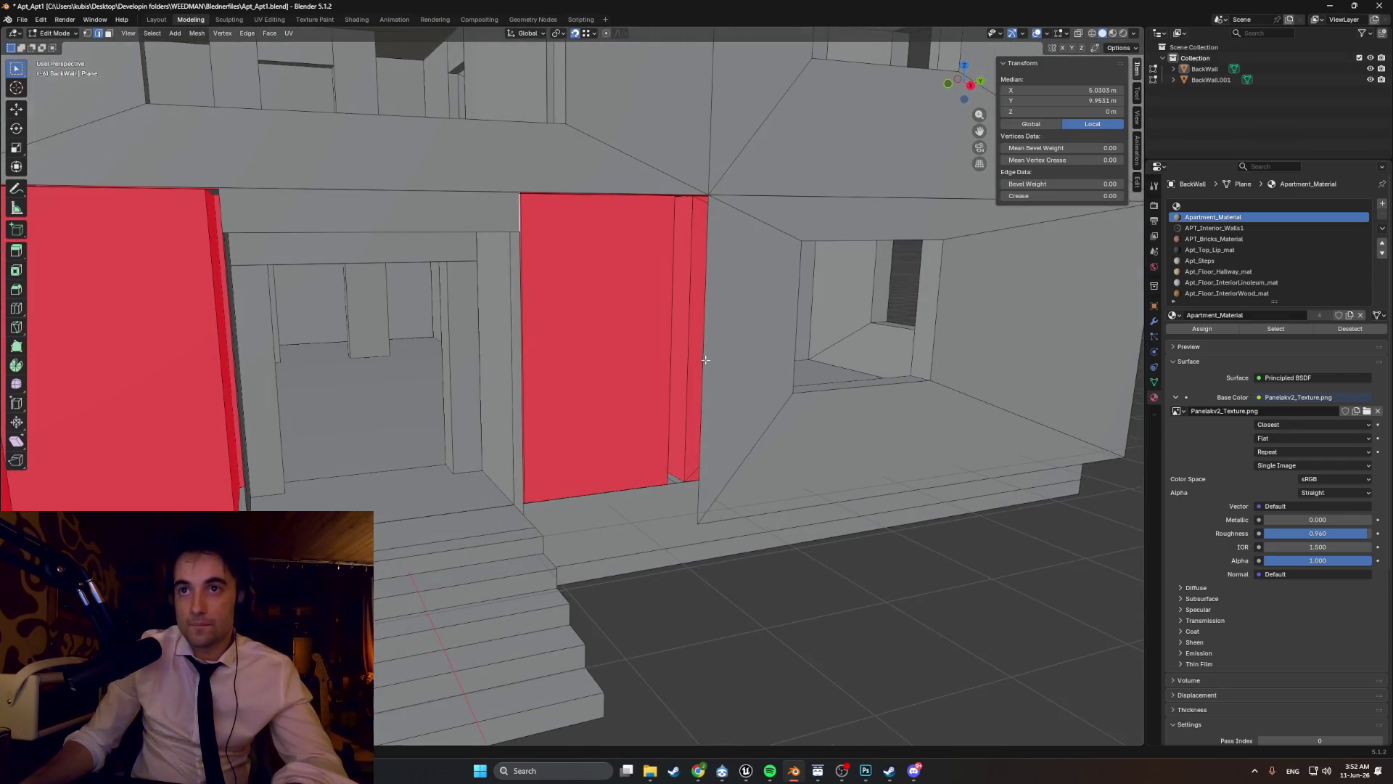
{"action": "key", "text": "g"}
{"action": "key", "text": "y"}
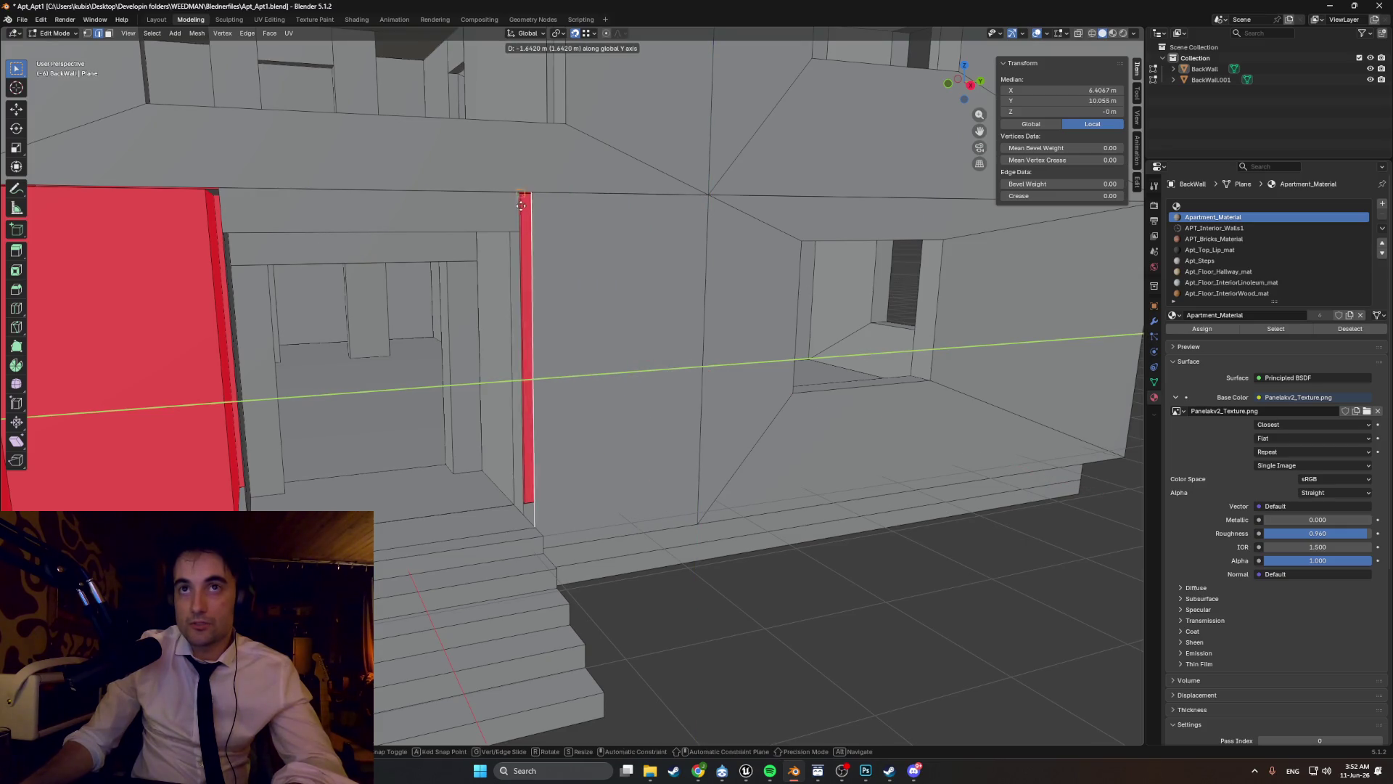
{"action": "left_click", "coordinate": [519, 191]}
{"action": "mouse_move", "coordinate": [519, 191]}
{"action": "middle_mouse_down"}
{"action": "mouse_move", "coordinate": [536, 419]}
{"action": "mouse_move", "coordinate": [437, 440]}
{"action": "middle_mouse_up"}
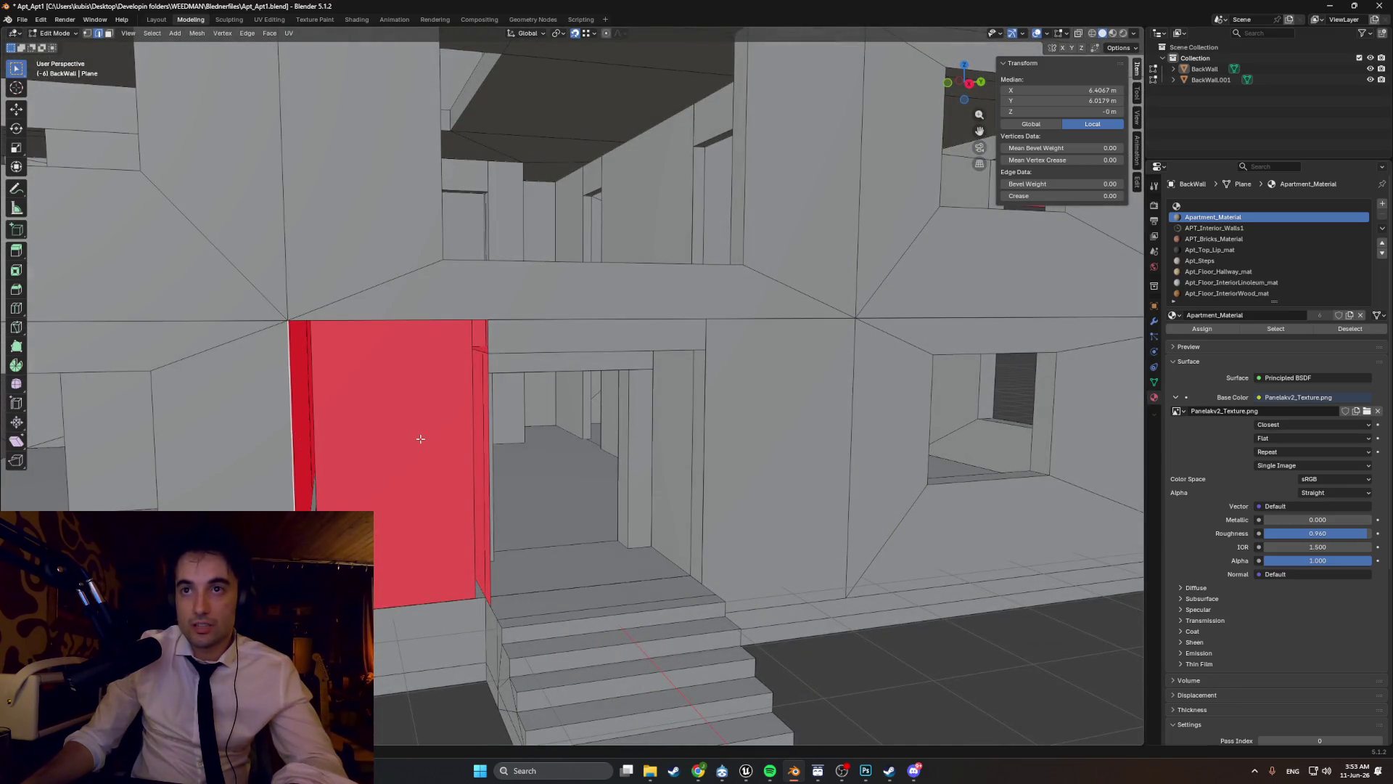
{"action": "key", "text": "ctrl+z"}
- Move the door-side faces along the Y axis to reshape the entrance opening
{"action": "mouse_move", "coordinate": [702, 439]}
{"action": "middle_mouse_down"}
{"action": "mouse_move", "coordinate": [653, 435]}
{"action": "mouse_move", "coordinate": [680, 378]}
{"action": "middle_mouse_up"}
{"action": "key", "text": "g"}
{"action": "key", "text": "y"}
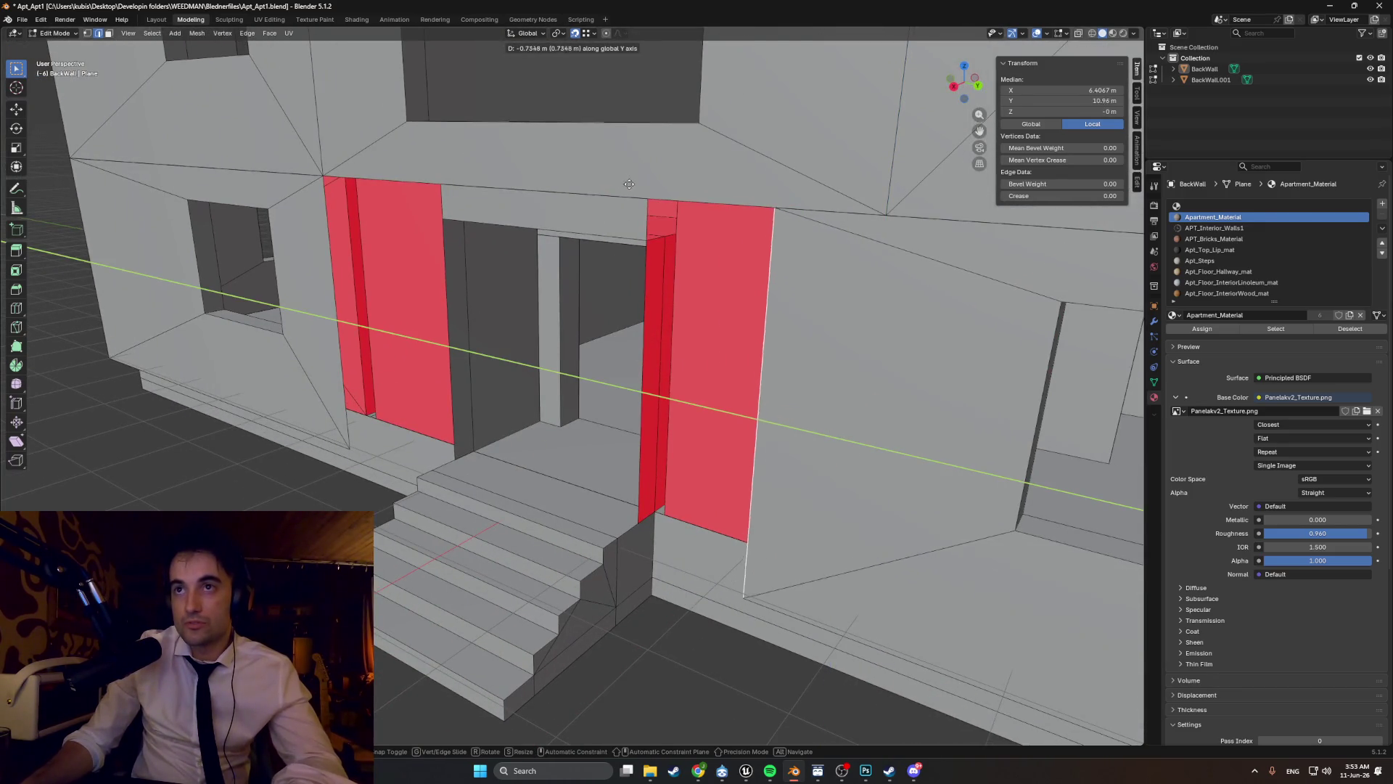
{"action": "left_click", "coordinate": [648, 197]}
{"action": "middle_click_drag", "start_coordinate": [648, 197], "coordinate": [743, 278]}
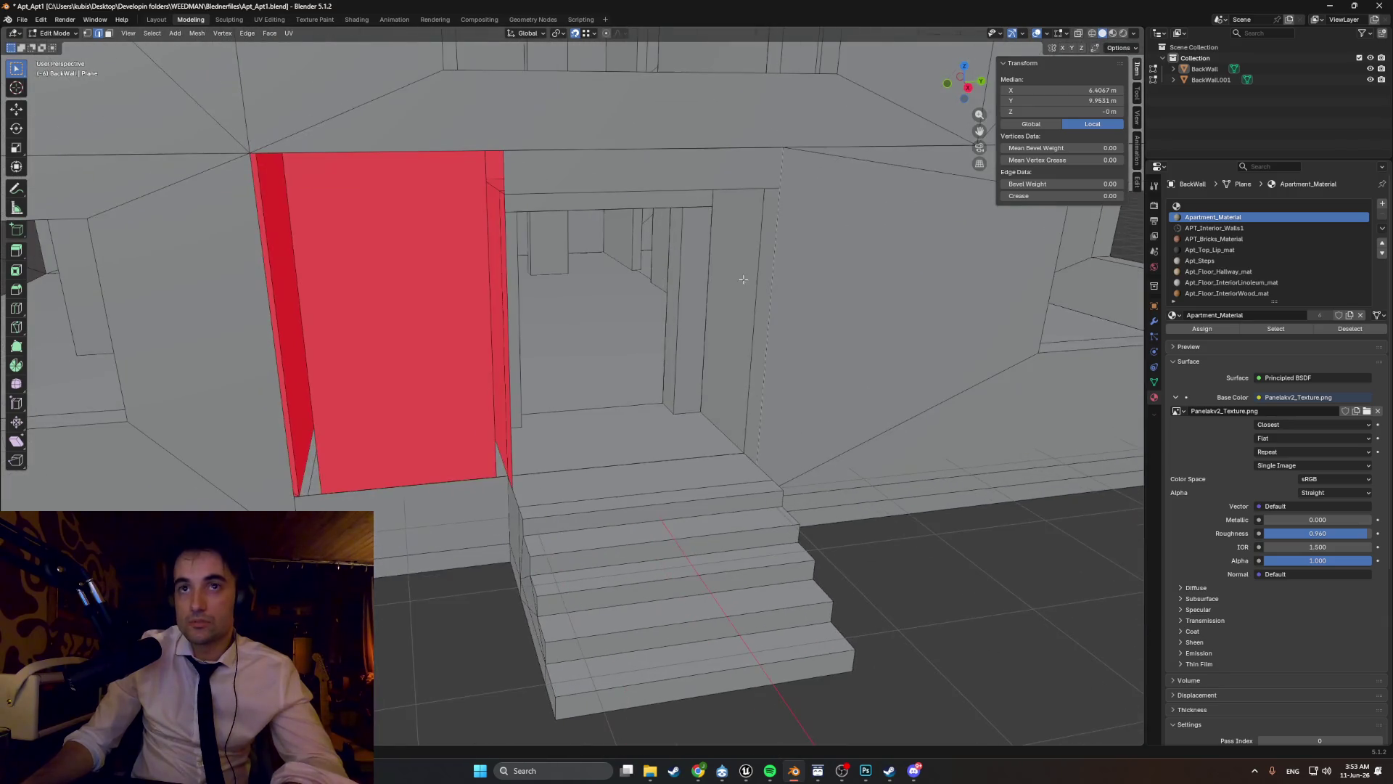
{"action": "mouse_move", "coordinate": [273, 376]}
{"action": "middle_mouse_down"}
{"action": "mouse_move", "coordinate": [373, 373]}
{"action": "mouse_move", "coordinate": [360, 315]}
{"action": "mouse_move", "coordinate": [464, 218]}
{"action": "middle_mouse_up"}
- Shift the vertex at the top of the door edge along the Y axis
{"action": "left_click", "coordinate": [494, 153]}
{"action": "key", "text": "g"}
{"action": "key", "text": "y"}
{"action": "left_click", "coordinate": [501, 157]}
{"action": "mouse_move", "coordinate": [501, 157]}
{"action": "middle_mouse_down"}
{"action": "mouse_move", "coordinate": [544, 260]}
{"action": "mouse_move", "coordinate": [485, 260]}
{"action": "mouse_move", "coordinate": [460, 286]}
{"action": "mouse_move", "coordinate": [535, 261]}
{"action": "mouse_move", "coordinate": [538, 280]}
{"action": "middle_mouse_up"}
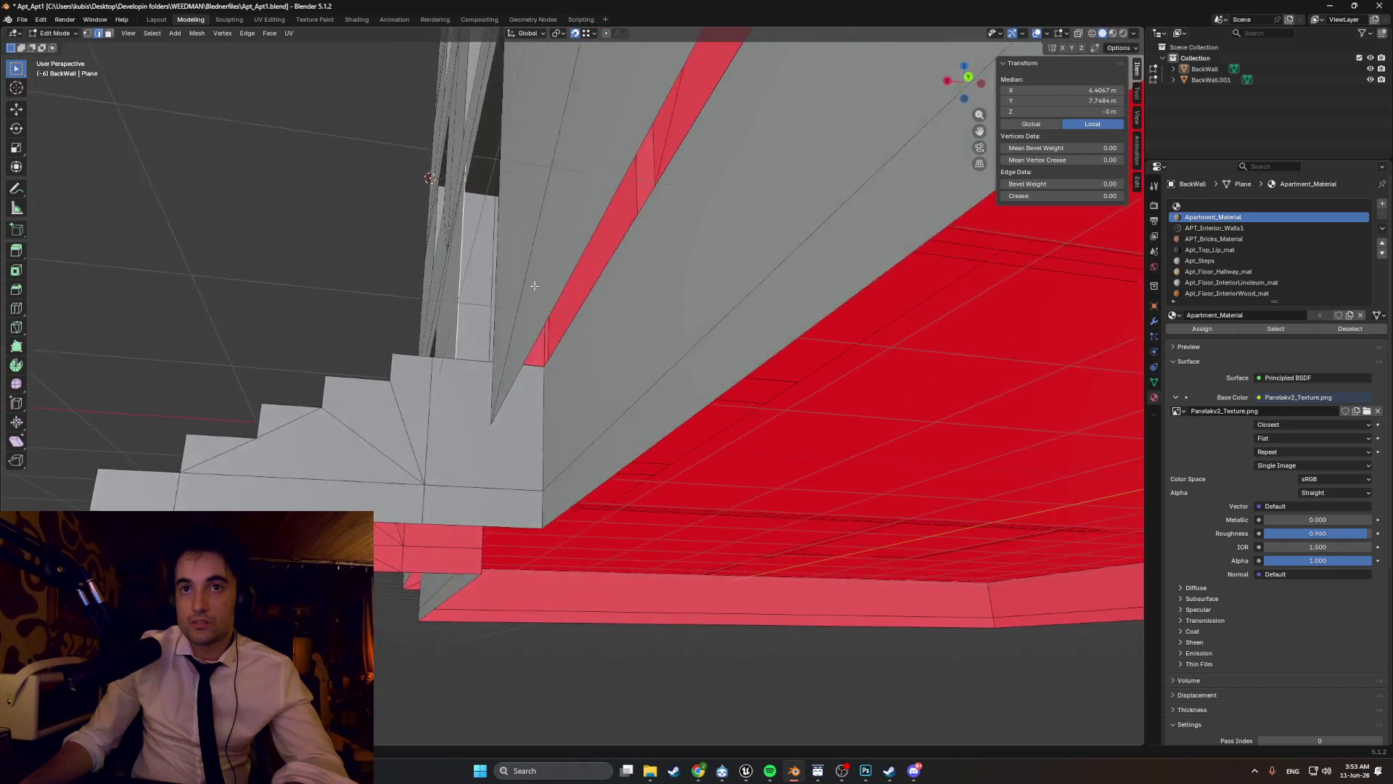
{"action": "mouse_move", "coordinate": [540, 286]}
{"action": "middle_mouse_down"}
{"action": "mouse_move", "coordinate": [668, 303]}
{"action": "mouse_move", "coordinate": [639, 334]}
{"action": "mouse_move", "coordinate": [669, 308]}
{"action": "middle_mouse_up"}
{"action": "scroll", "coordinate": [668, 304], "scroll_direction": "down", "scroll_amount": 3}
{"action": "scroll", "coordinate": [668, 309], "scroll_direction": "down", "scroll_amount": 4}
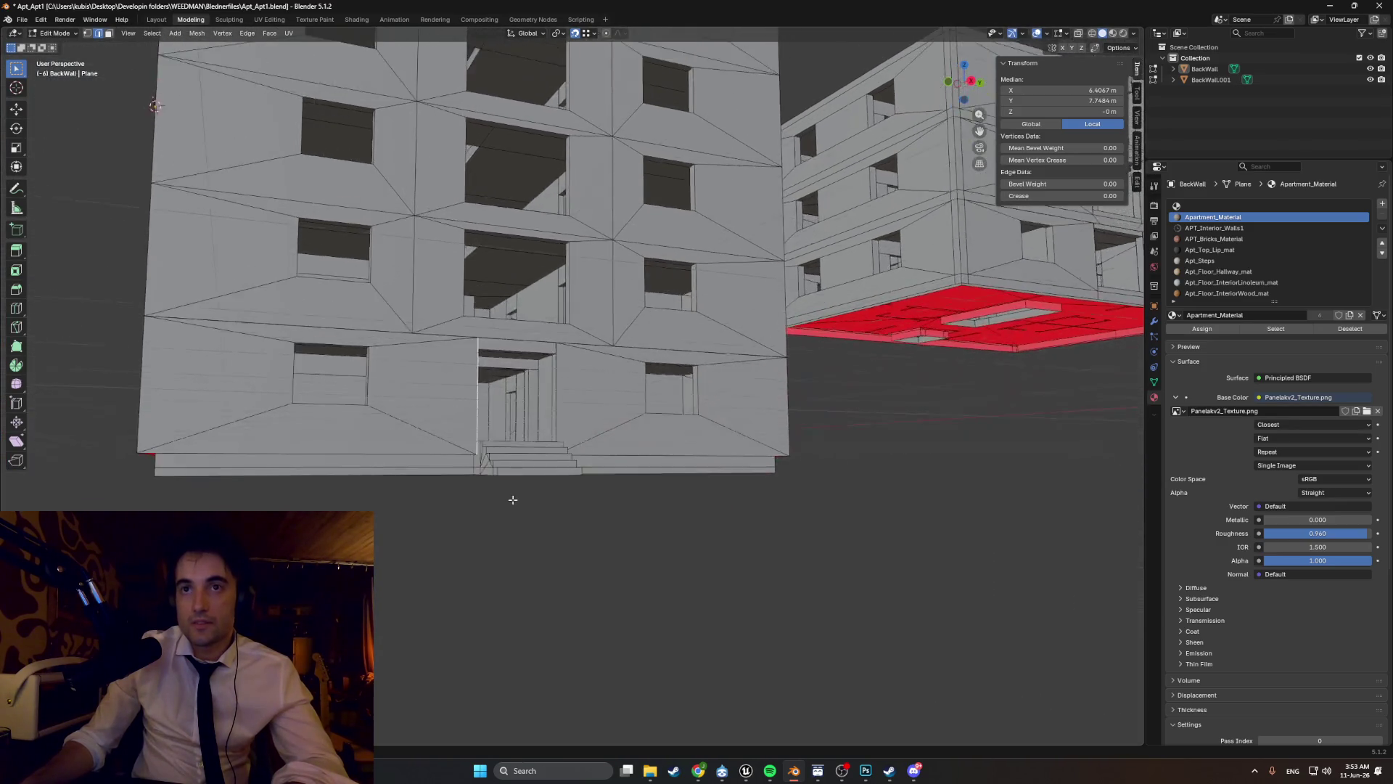
{"action": "middle_click_drag", "start_coordinate": [512, 499], "coordinate": [440, 506]}
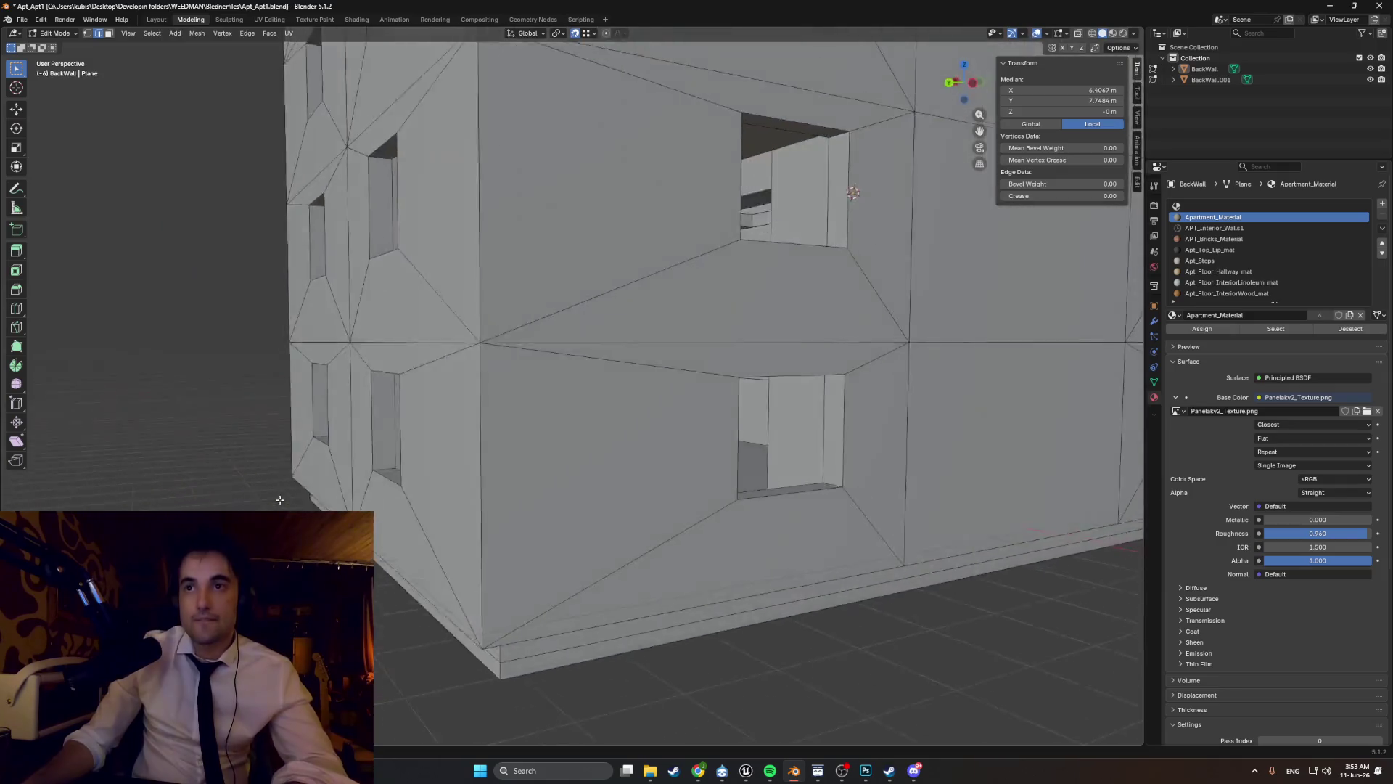
{"action": "mouse_move", "coordinate": [279, 499]}
{"action": "middle_mouse_down"}
{"action": "mouse_move", "coordinate": [305, 427]}
{"action": "mouse_move", "coordinate": [378, 378]}
{"action": "middle_mouse_up"}
{"action": "scroll", "coordinate": [301, 450], "scroll_direction": "down", "scroll_amount": 4}
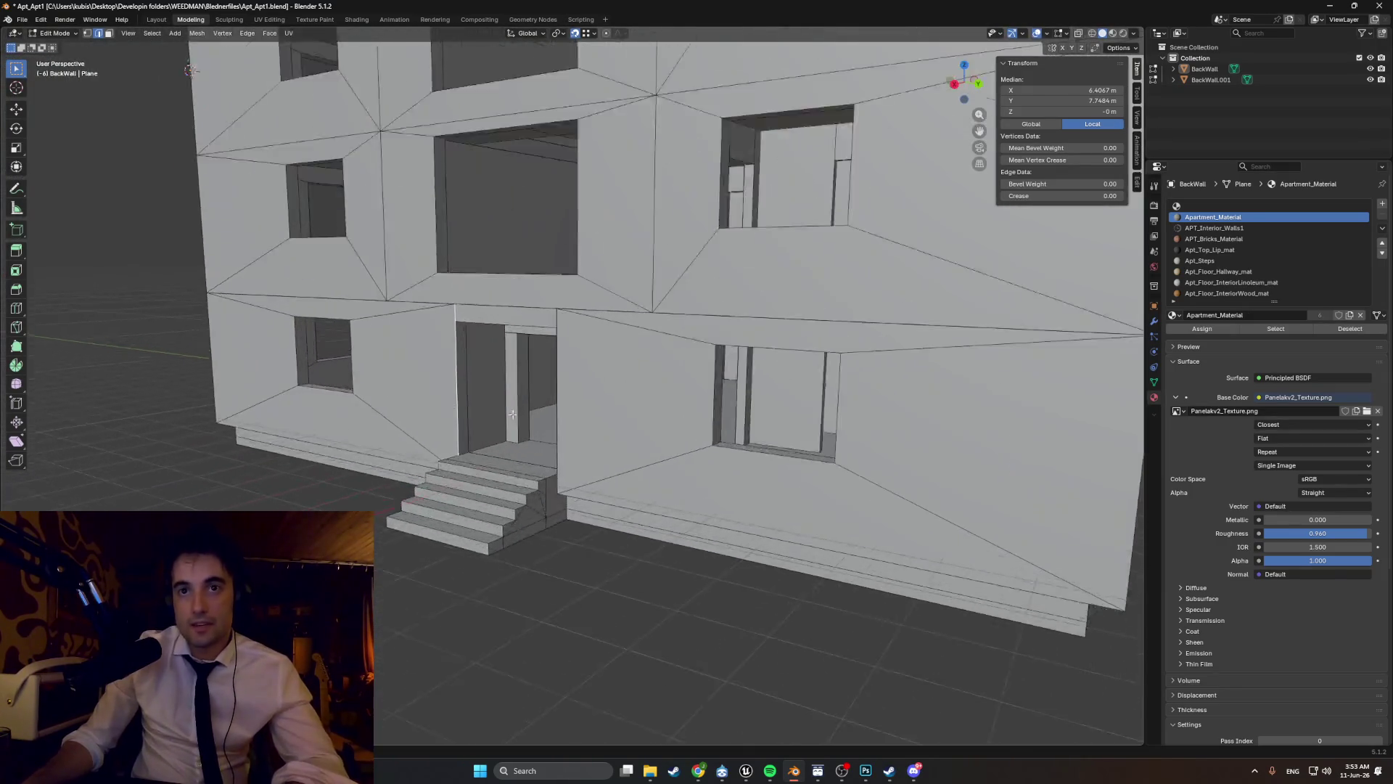
{"action": "scroll", "coordinate": [462, 334], "scroll_direction": "up", "scroll_amount": 6}
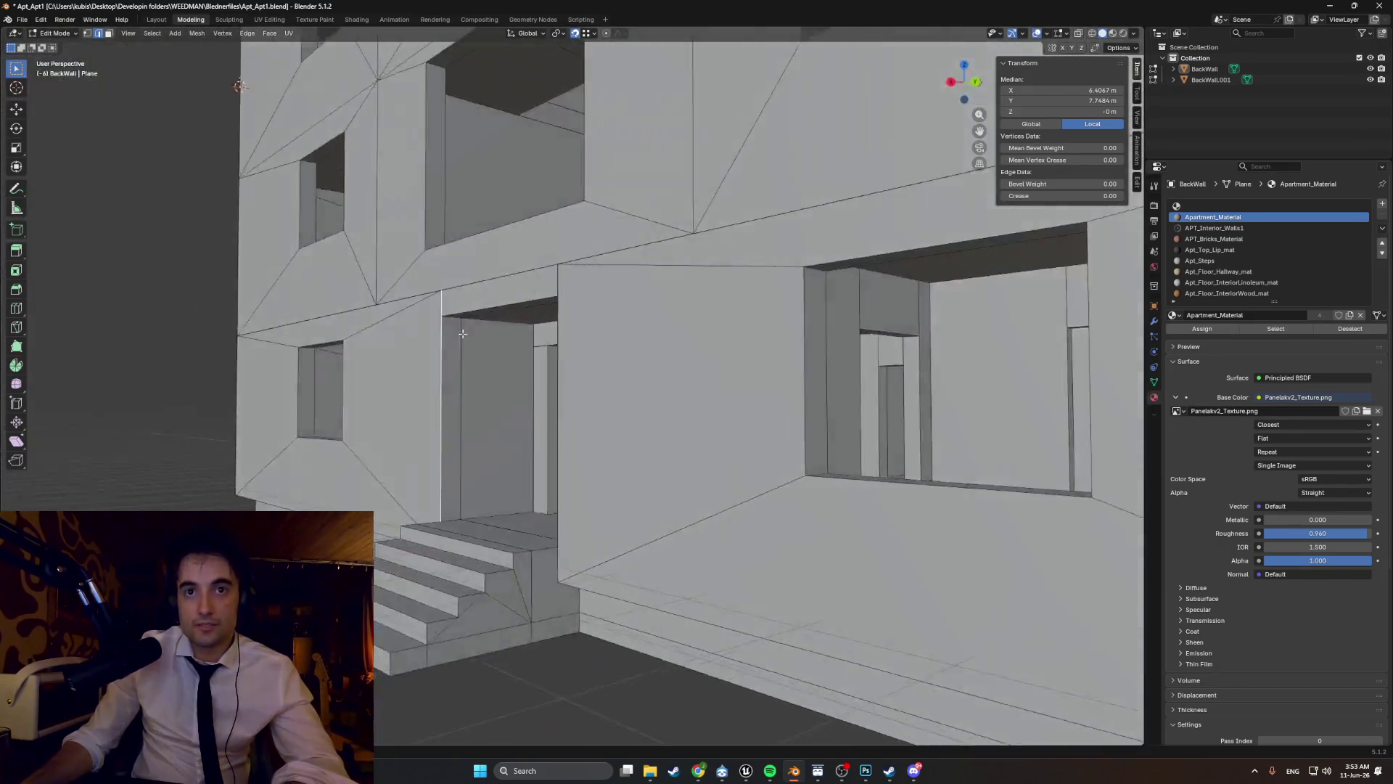
{"action": "mouse_move", "coordinate": [463, 333]}
{"action": "middle_mouse_down"}
{"action": "mouse_move", "coordinate": [559, 470]}
{"action": "mouse_move", "coordinate": [395, 389]}
{"action": "mouse_move", "coordinate": [406, 414]}
{"action": "middle_mouse_up"}
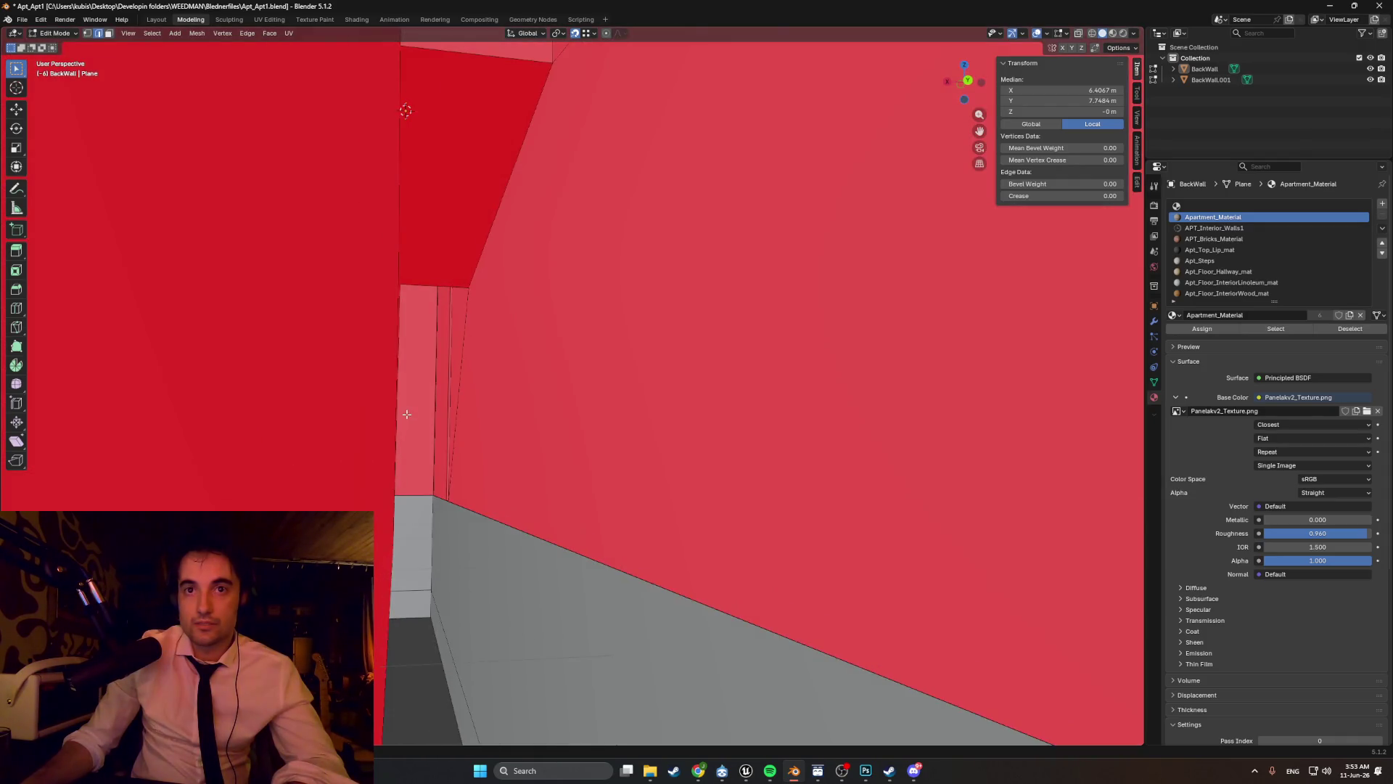
{"action": "scroll", "coordinate": [398, 414], "scroll_direction": "up", "scroll_amount": 2}
{"action": "scroll", "coordinate": [399, 413], "scroll_direction": "down", "scroll_amount": 2}
{"action": "scroll", "coordinate": [401, 414], "scroll_direction": "up", "scroll_amount": 2}
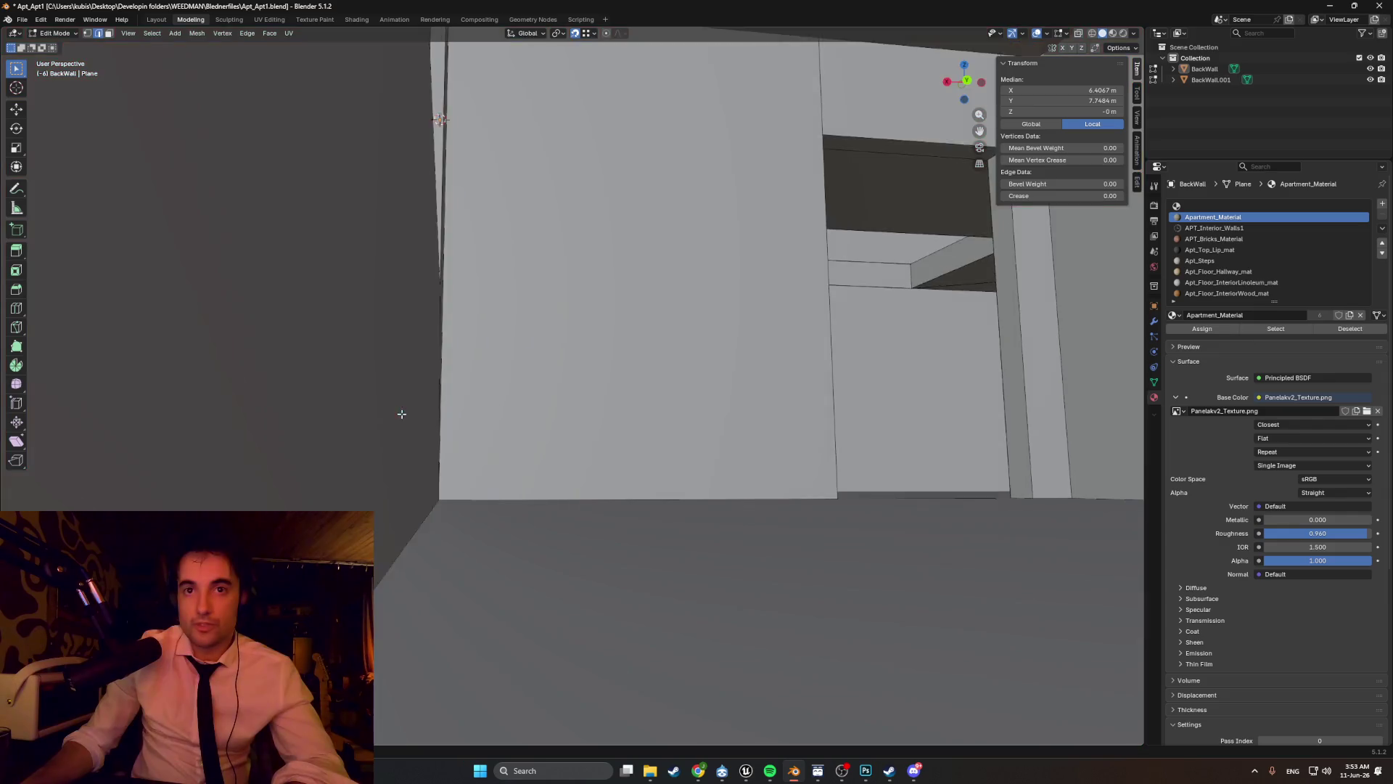
{"action": "scroll", "coordinate": [401, 414], "scroll_direction": "down", "scroll_amount": 2}
{"action": "scroll", "coordinate": [403, 410], "scroll_direction": "up", "scroll_amount": 1}
{"action": "scroll", "coordinate": [405, 408], "scroll_direction": "down", "scroll_amount": 2}
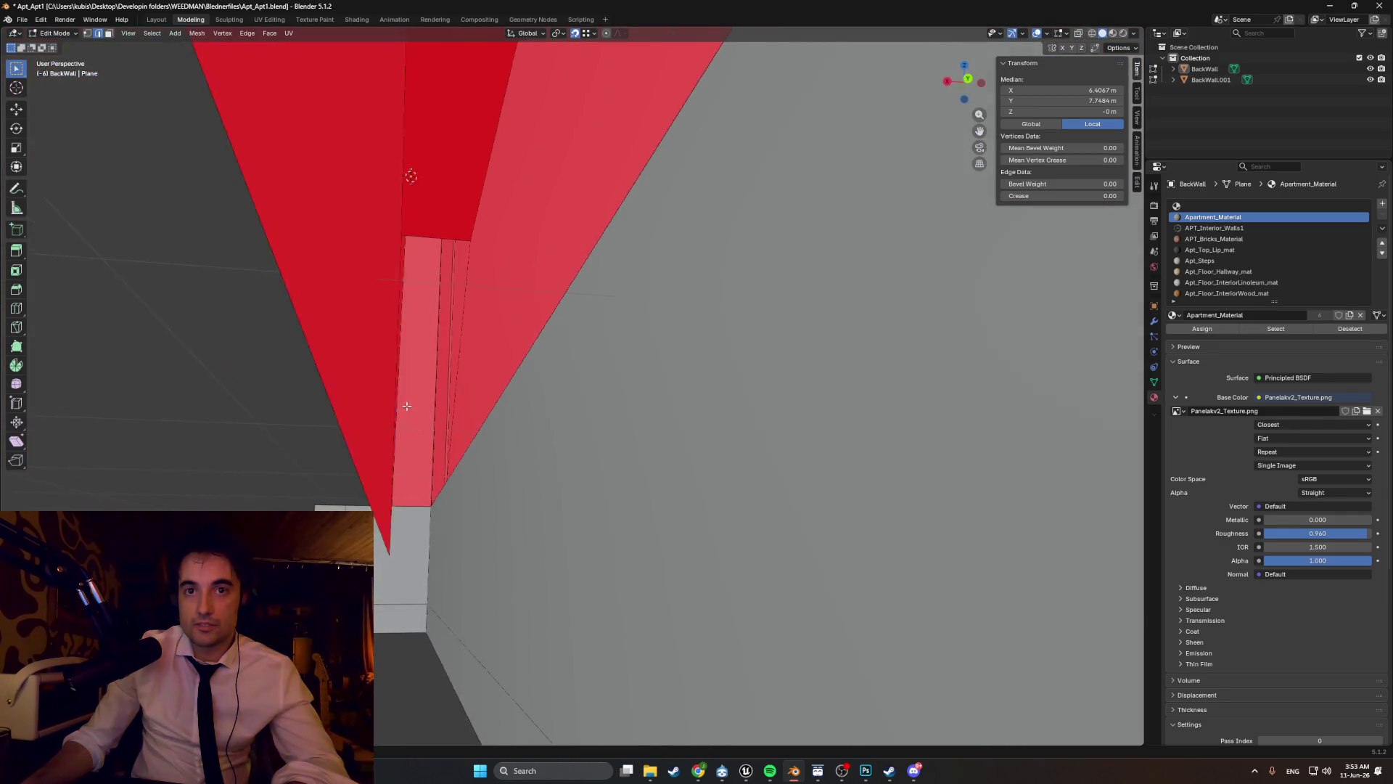
{"action": "scroll", "coordinate": [407, 406], "scroll_direction": "up", "scroll_amount": 3}
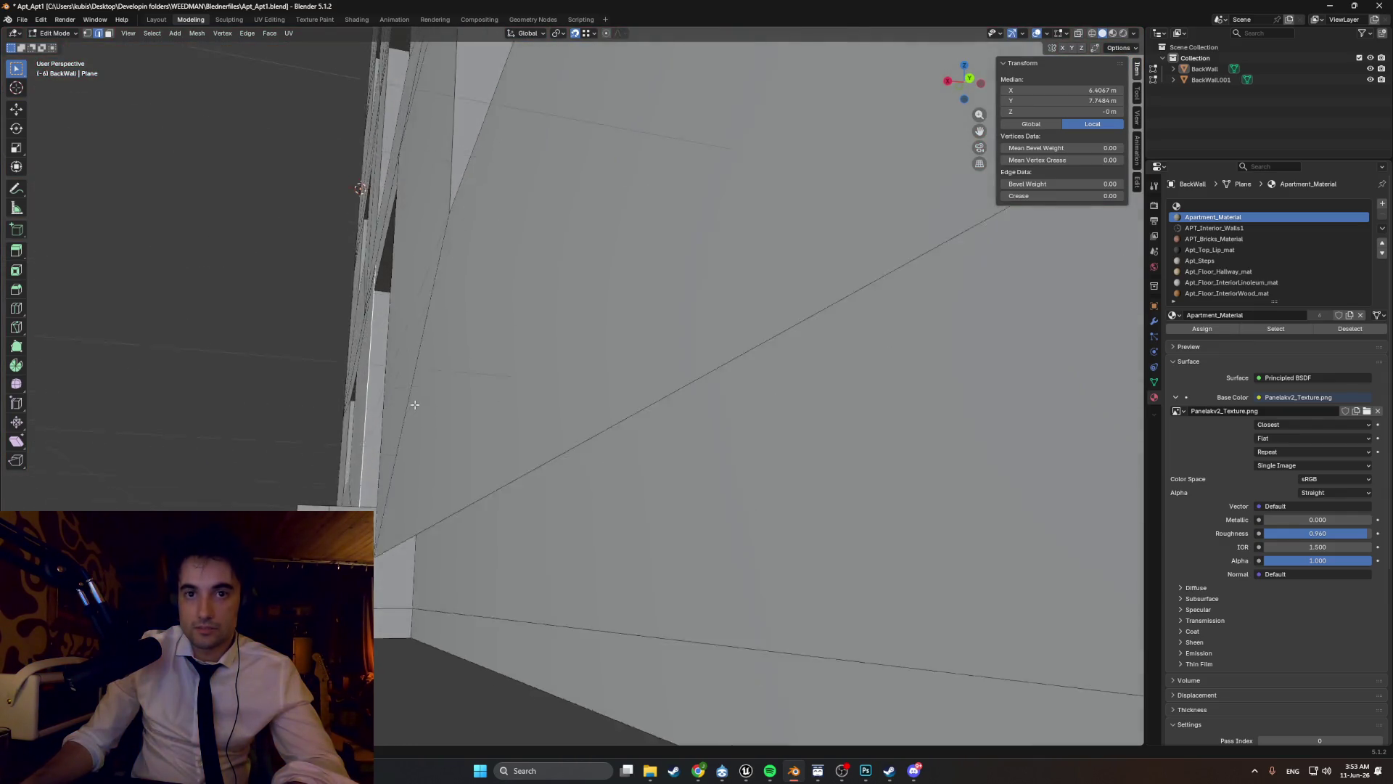
{"action": "scroll", "coordinate": [416, 404], "scroll_direction": "up", "scroll_amount": 1}
{"action": "scroll", "coordinate": [417, 451], "scroll_direction": "down", "scroll_amount": 1}
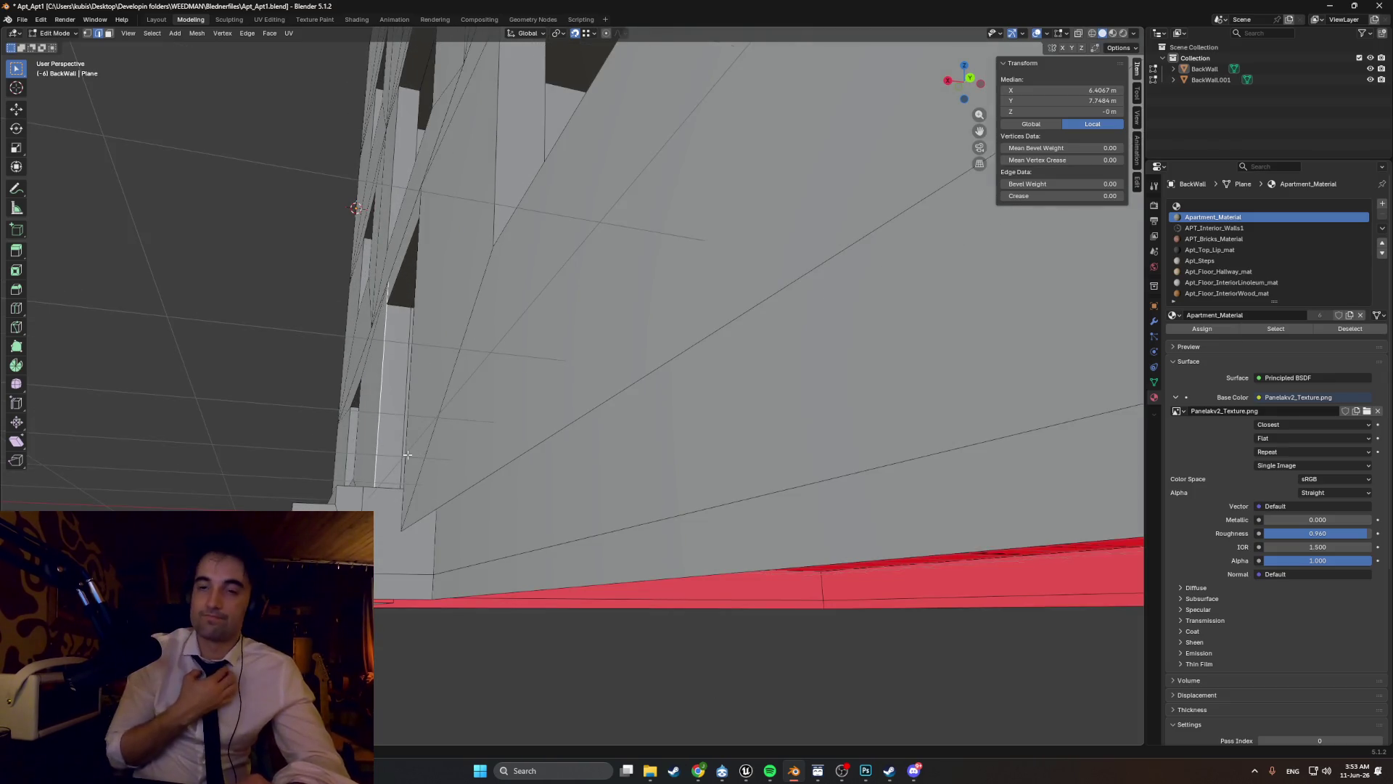
{"action": "scroll", "coordinate": [433, 446], "scroll_direction": "down", "scroll_amount": 3}
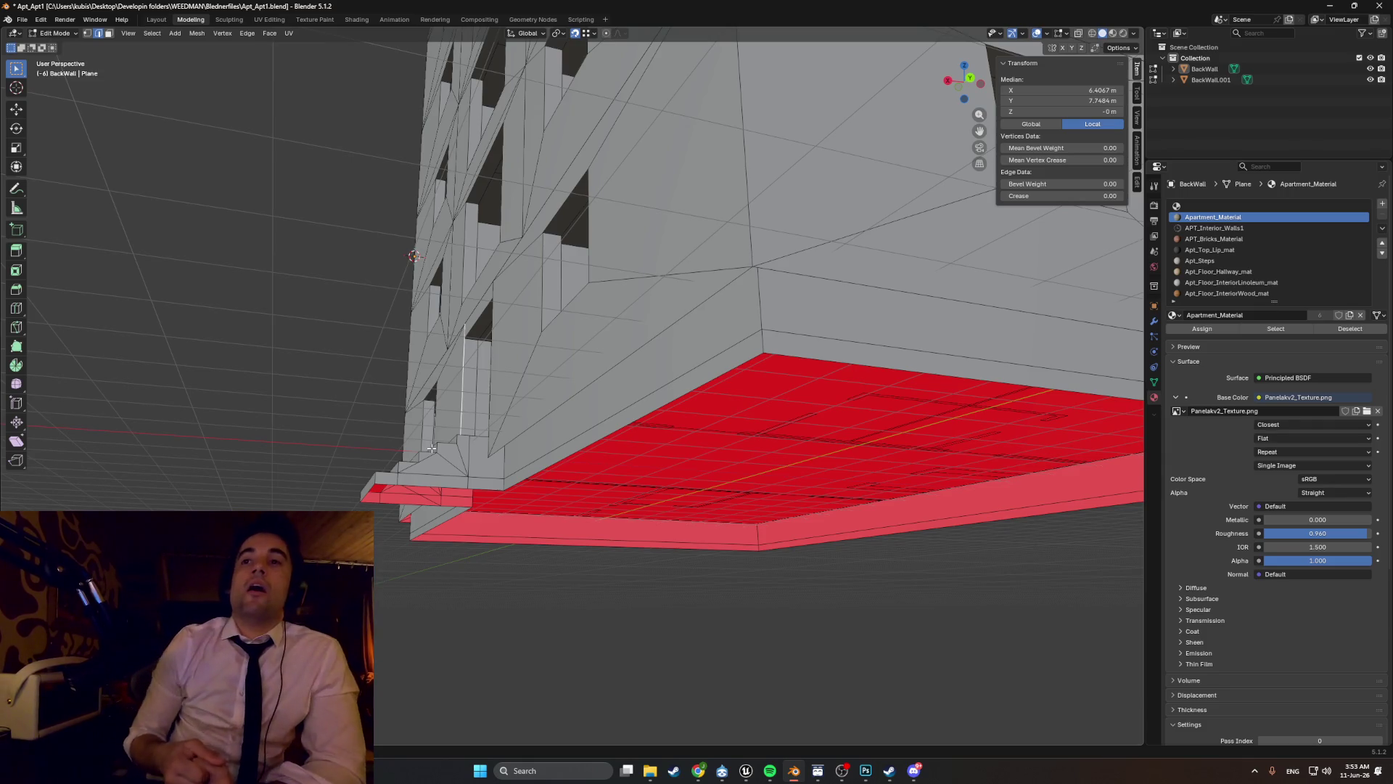
{"action": "mouse_move", "coordinate": [531, 545]}
{"action": "middle_mouse_down"}
{"action": "mouse_move", "coordinate": [609, 550]}
{"action": "mouse_move", "coordinate": [630, 576]}
{"action": "middle_mouse_up"}
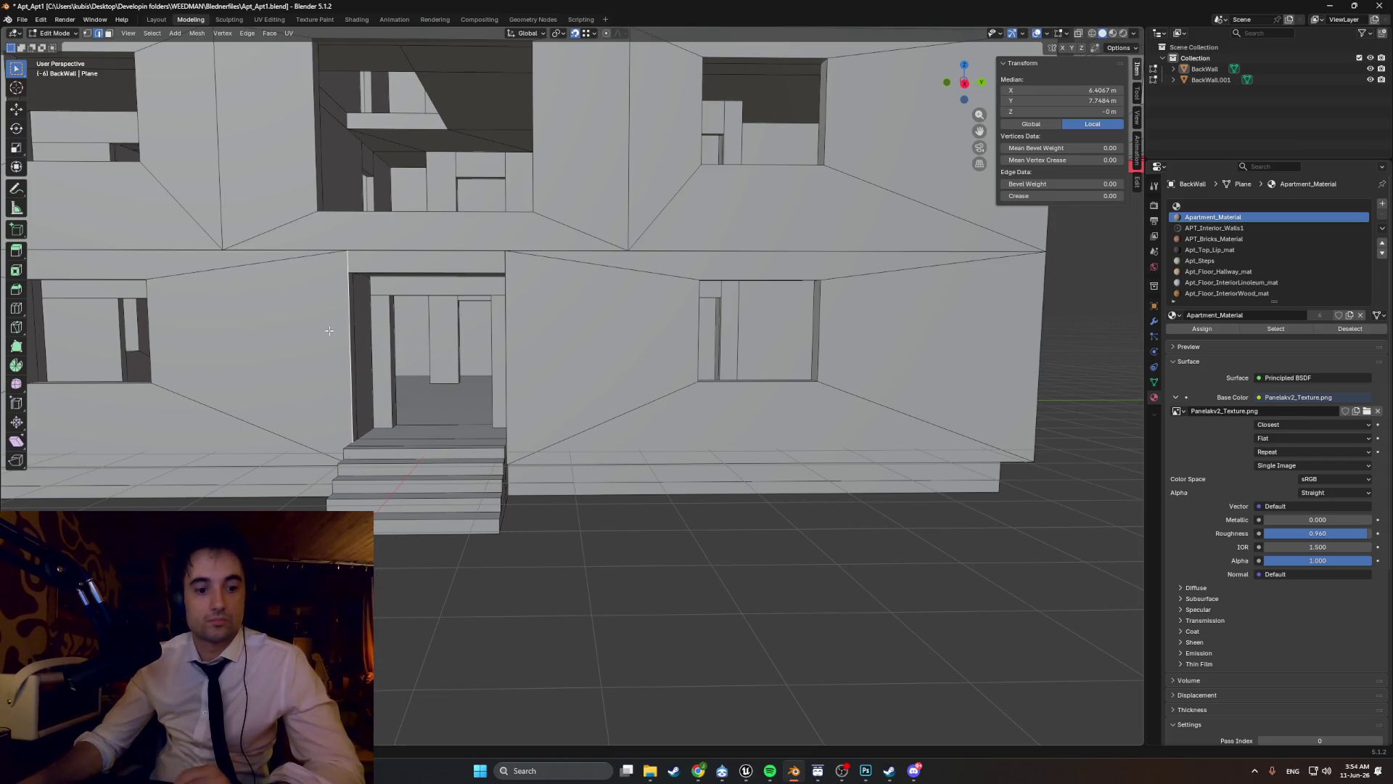
{"action": "scroll", "coordinate": [329, 330], "scroll_direction": "down", "scroll_amount": 6}
{"action": "mouse_move", "coordinate": [623, 341]}
{"action": "middle_mouse_down"}
{"action": "mouse_move", "coordinate": [575, 372]}
{"action": "mouse_move", "coordinate": [598, 372]}
{"action": "mouse_move", "coordinate": [573, 363]}
{"action": "mouse_move", "coordinate": [596, 371]}
{"action": "mouse_move", "coordinate": [585, 366]}
{"action": "middle_mouse_up"}
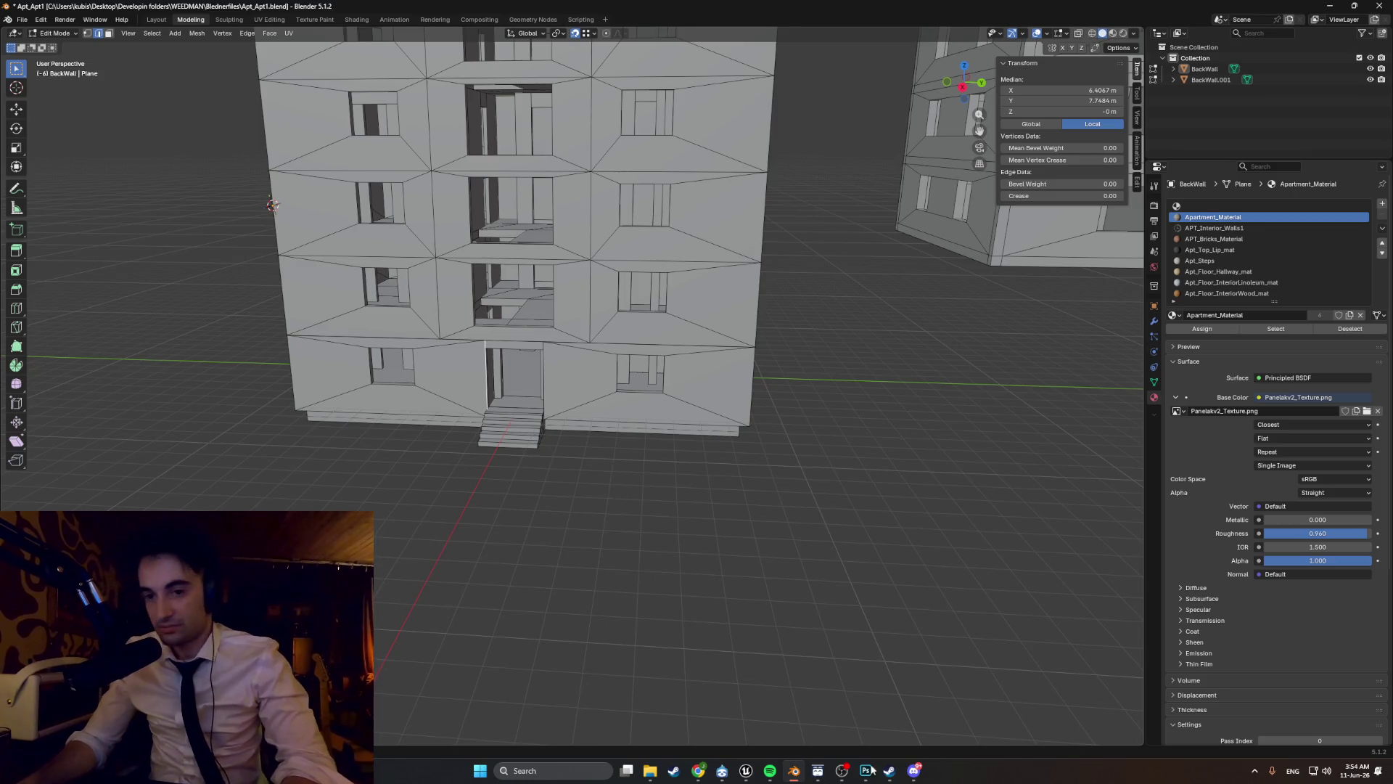
{"action": "key", "text": "alt+Tab"}
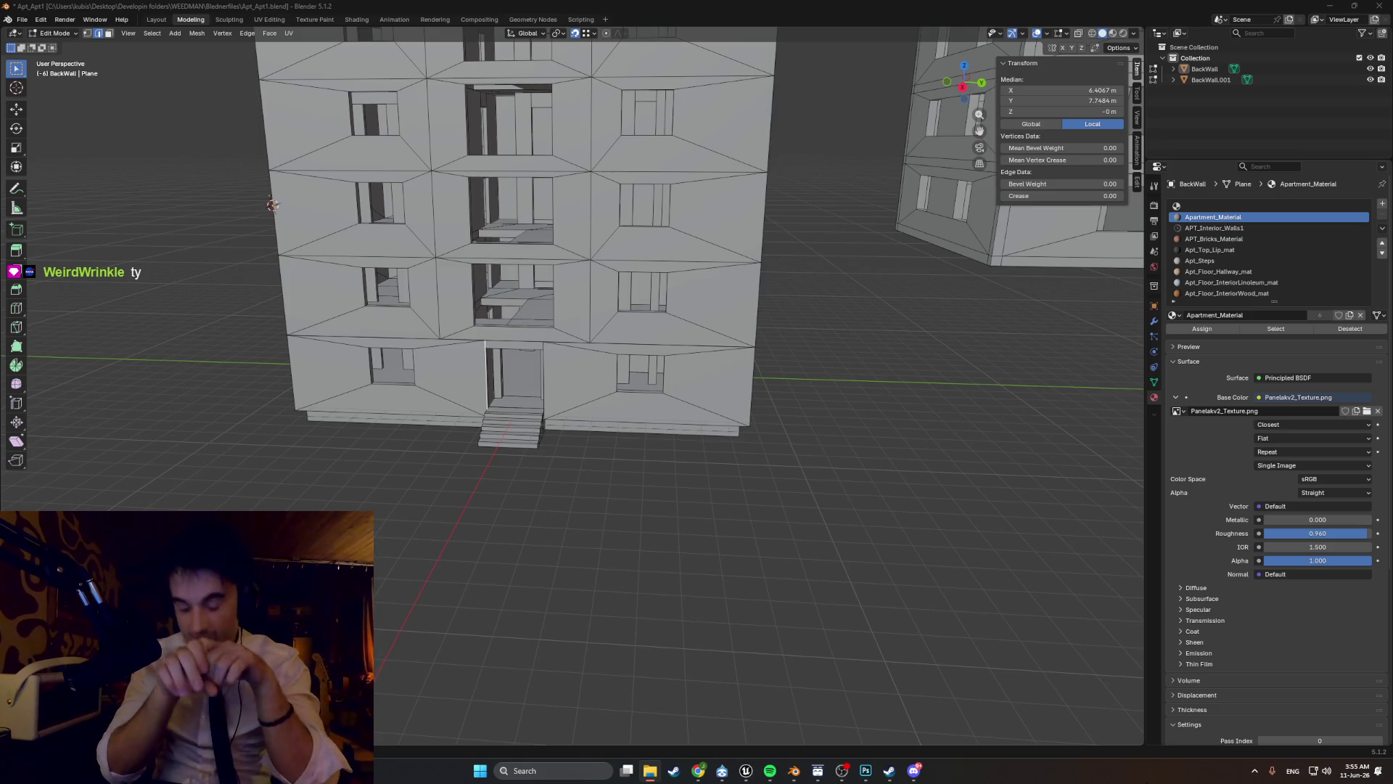
{"action": "mouse_move", "coordinate": [736, 423]}
{"action": "middle_mouse_down"}
{"action": "mouse_move", "coordinate": [843, 407]}
{"action": "mouse_move", "coordinate": [815, 433]}
{"action": "mouse_move", "coordinate": [699, 366]}
{"action": "mouse_move", "coordinate": [740, 526]}
{"action": "mouse_move", "coordinate": [849, 516]}
{"action": "mouse_move", "coordinate": [794, 440]}
{"action": "mouse_move", "coordinate": [537, 479]}
{"action": "mouse_move", "coordinate": [309, 400]}
{"action": "mouse_move", "coordinate": [325, 488]}
{"action": "mouse_move", "coordinate": [303, 408]}
{"action": "mouse_move", "coordinate": [612, 326]}
{"action": "mouse_move", "coordinate": [609, 249]}
{"action": "mouse_move", "coordinate": [508, 232]}
{"action": "mouse_move", "coordinate": [522, 500]}
{"action": "middle_mouse_up"}
{"action": "scroll", "coordinate": [612, 327], "scroll_direction": "down", "scroll_amount": 3}
{"action": "scroll", "coordinate": [508, 232], "scroll_direction": "up", "scroll_amount": 5}
{"action": "scroll", "coordinate": [521, 501], "scroll_direction": "up", "scroll_amount": 3}
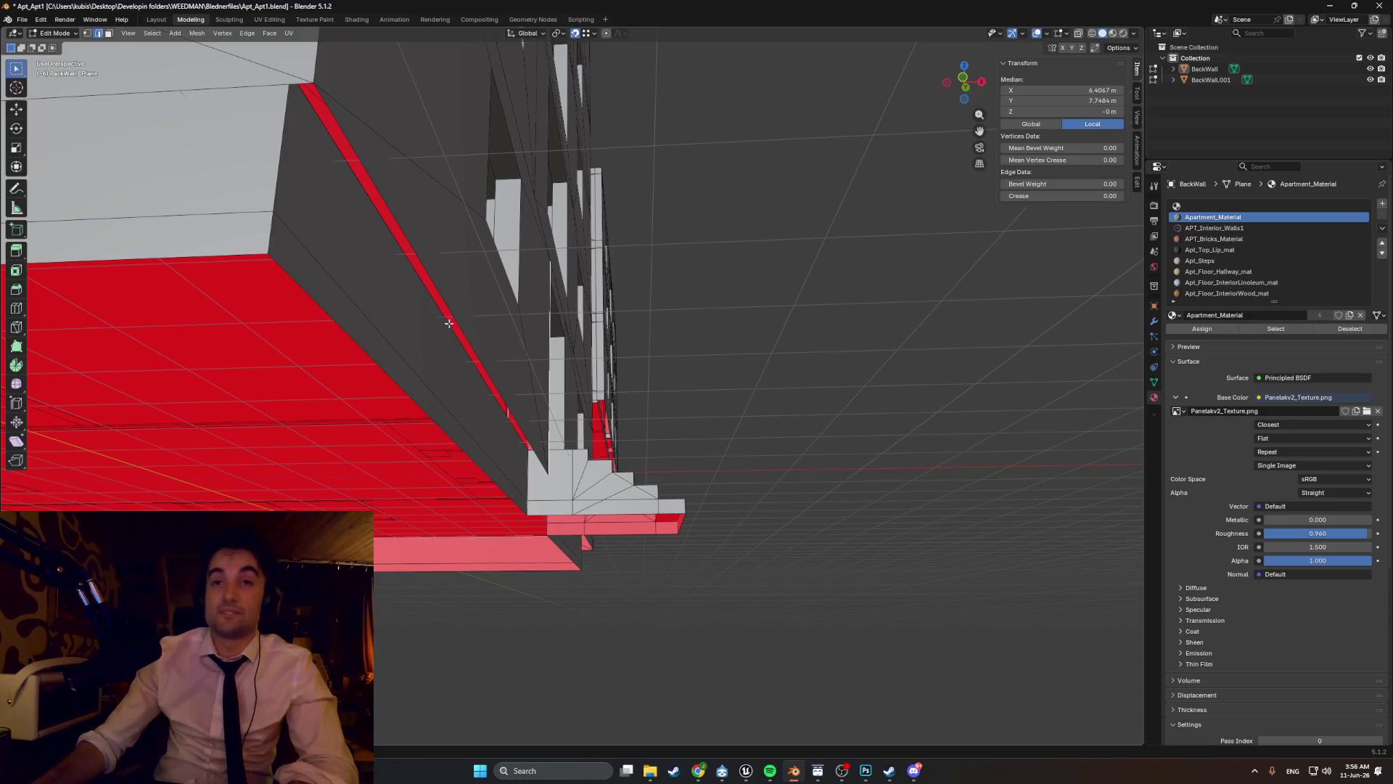
{"action": "scroll", "coordinate": [459, 361], "scroll_direction": "up", "scroll_amount": 3}
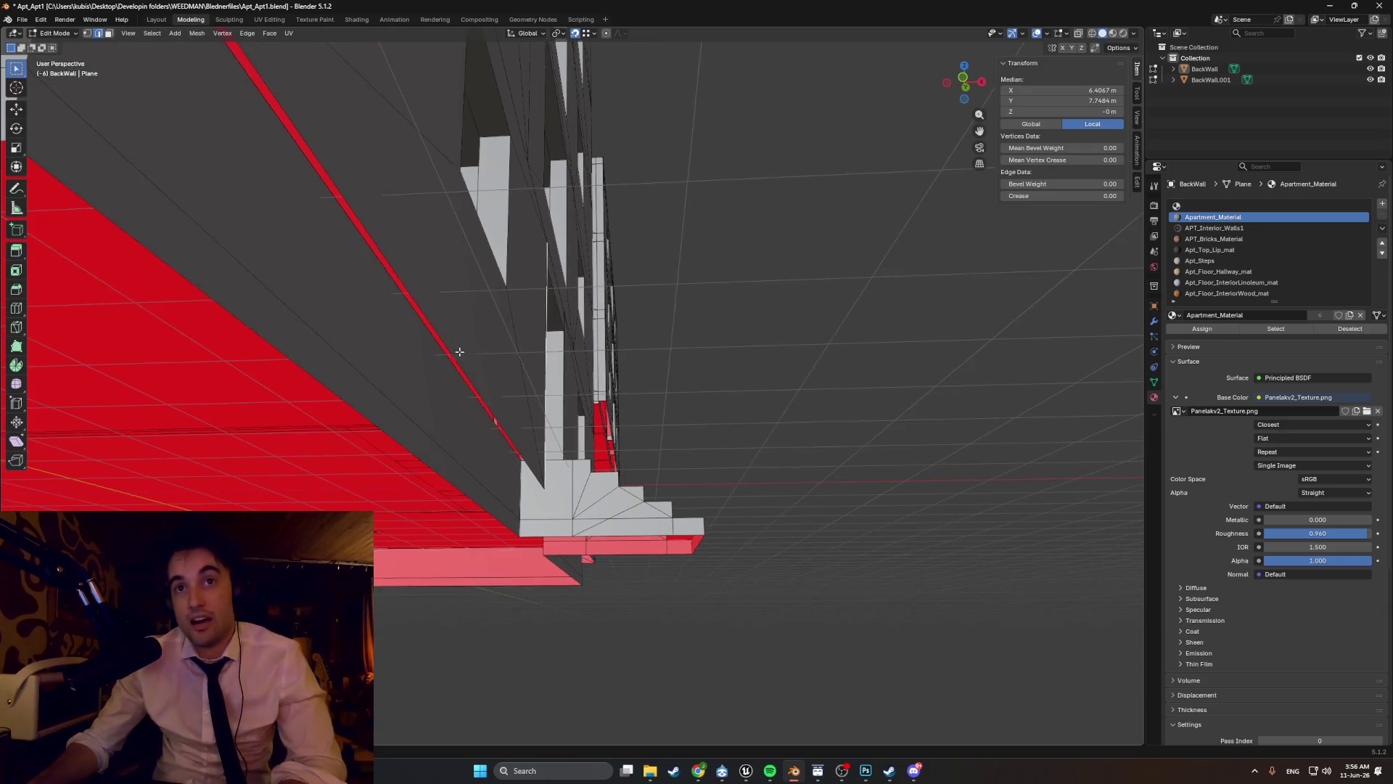
{"action": "scroll", "coordinate": [459, 360], "scroll_direction": "down", "scroll_amount": 3}
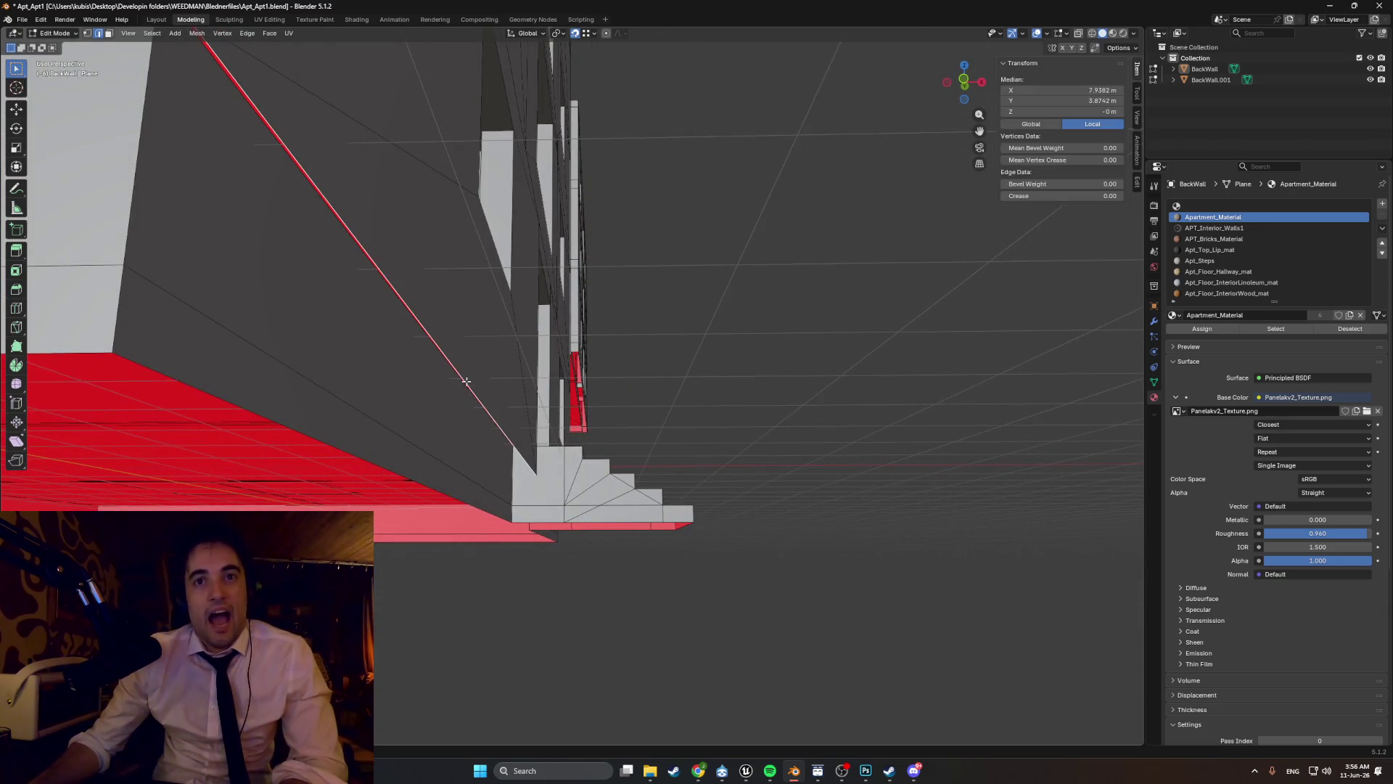
{"action": "scroll", "coordinate": [487, 421], "scroll_direction": "up", "scroll_amount": 5}
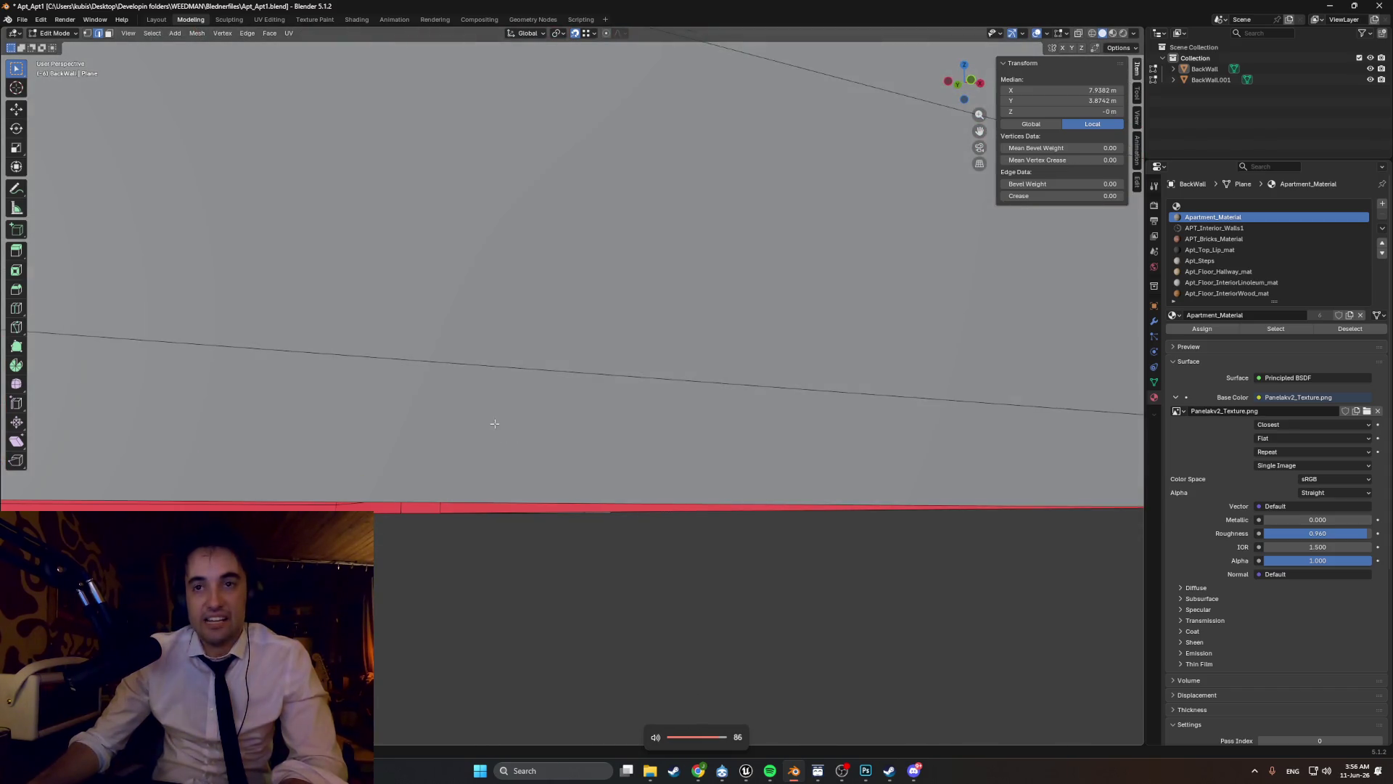
{"action": "mouse_move", "coordinate": [827, 588]}
{"action": "middle_mouse_down"}
{"action": "mouse_move", "coordinate": [635, 529]}
{"action": "mouse_move", "coordinate": [698, 498]}
{"action": "mouse_move", "coordinate": [551, 551]}
{"action": "middle_mouse_up"}
- Set snapping to target faces and move the selection along X, lowering it about 0.27 m
{"action": "key", "text": "g"}
{"action": "key", "text": "x"}
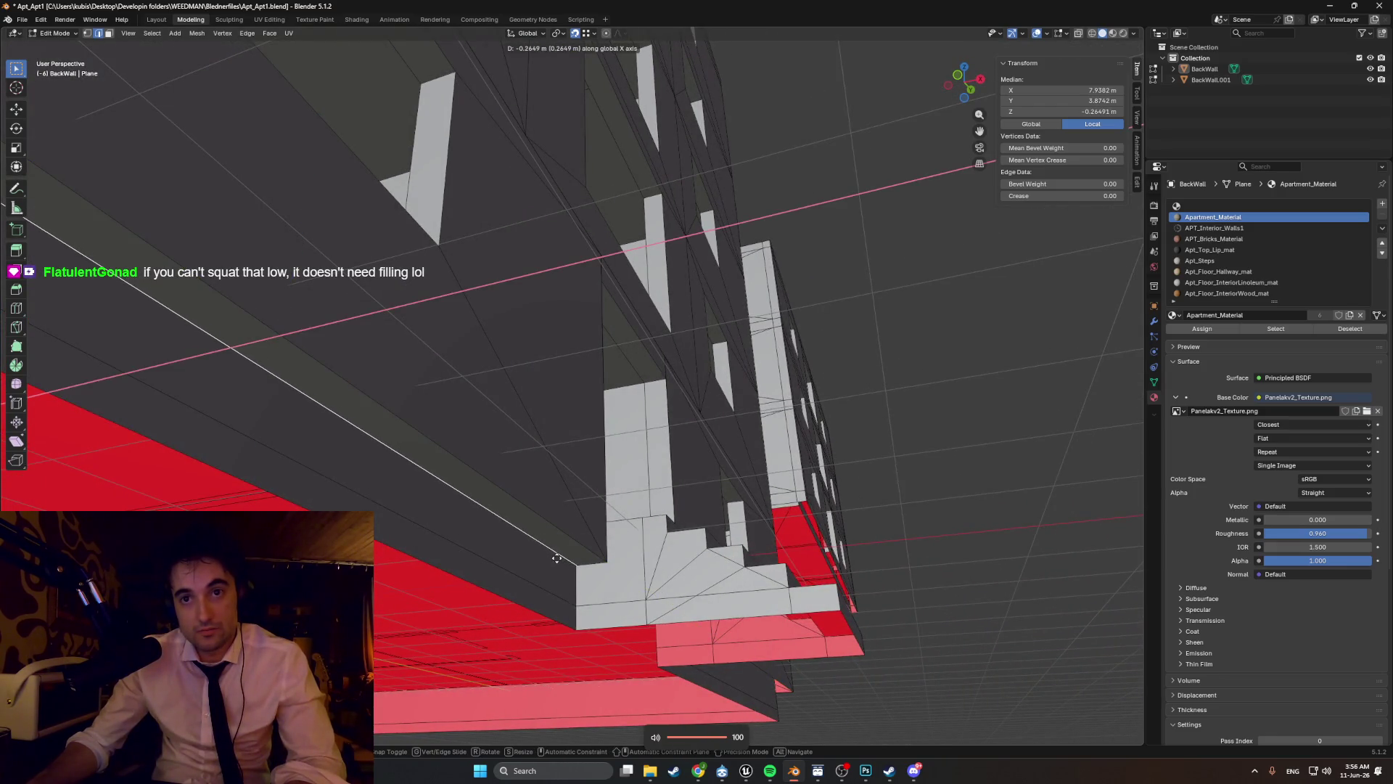
{"action": "key", "text": "Escape"}
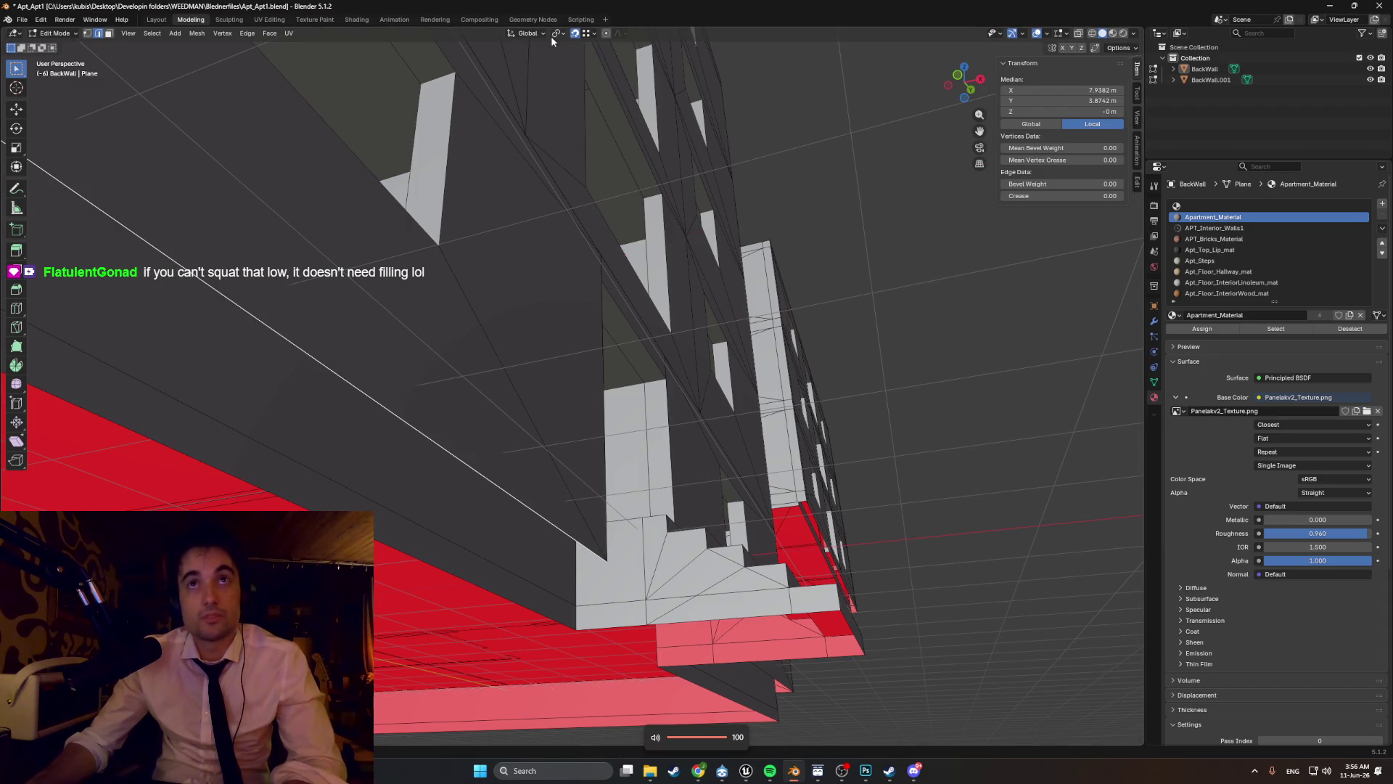
{"action": "left_click", "coordinate": [593, 33]}
{"action": "left_click", "coordinate": [578, 134]}
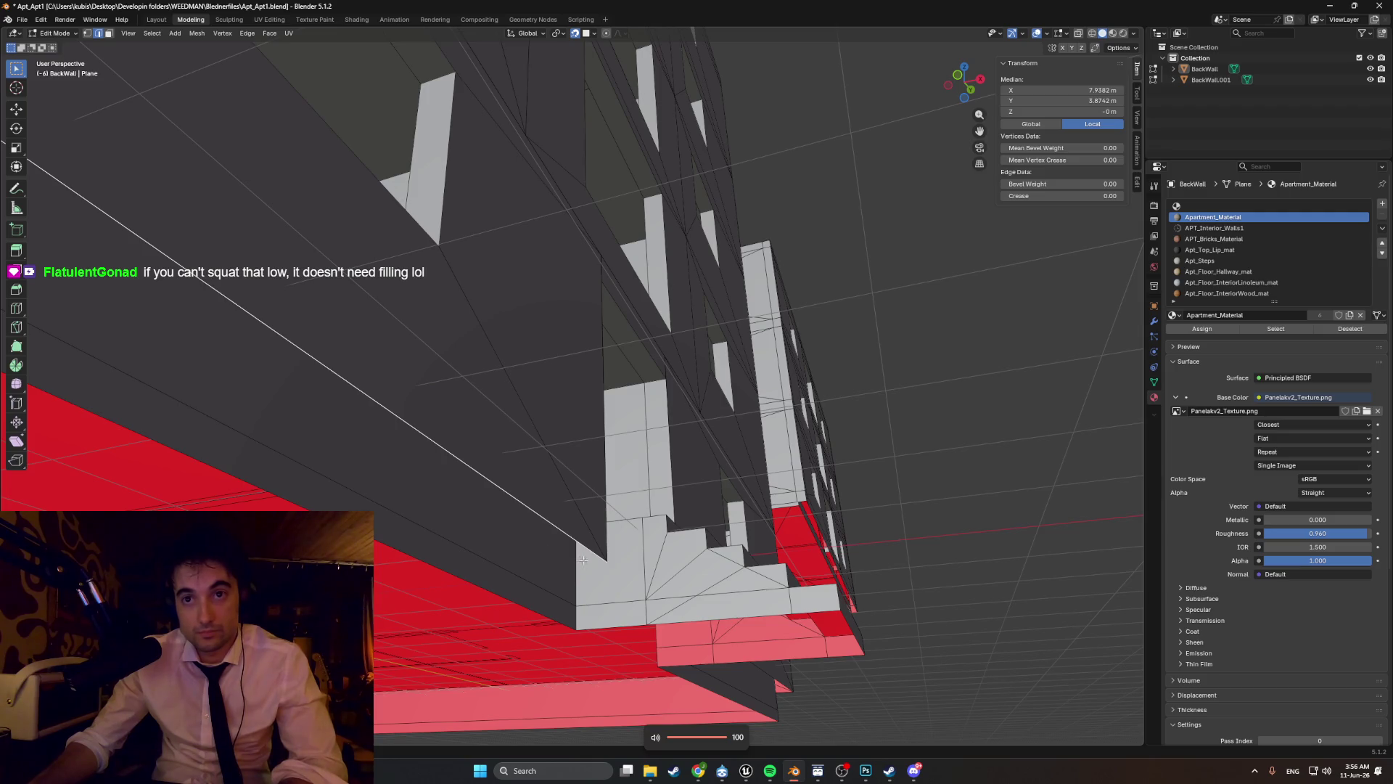
{"action": "key", "text": "g"}
{"action": "key", "text": "x"}
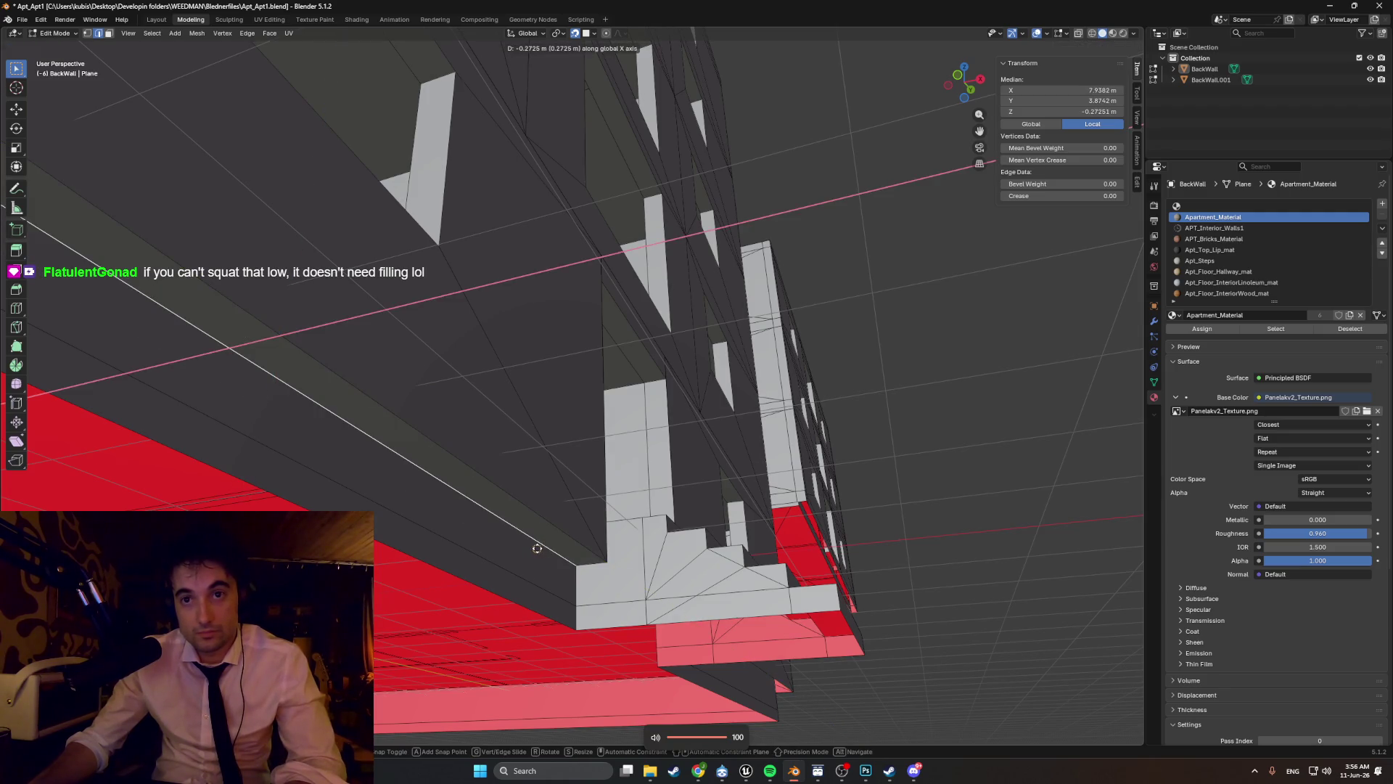
{"action": "left_click", "coordinate": [537, 548]}
- Select the edges and narrow wall strip at the building's lower corner
{"action": "middle_click_drag", "start_coordinate": [537, 548], "coordinate": [427, 257], "text": "shift"}
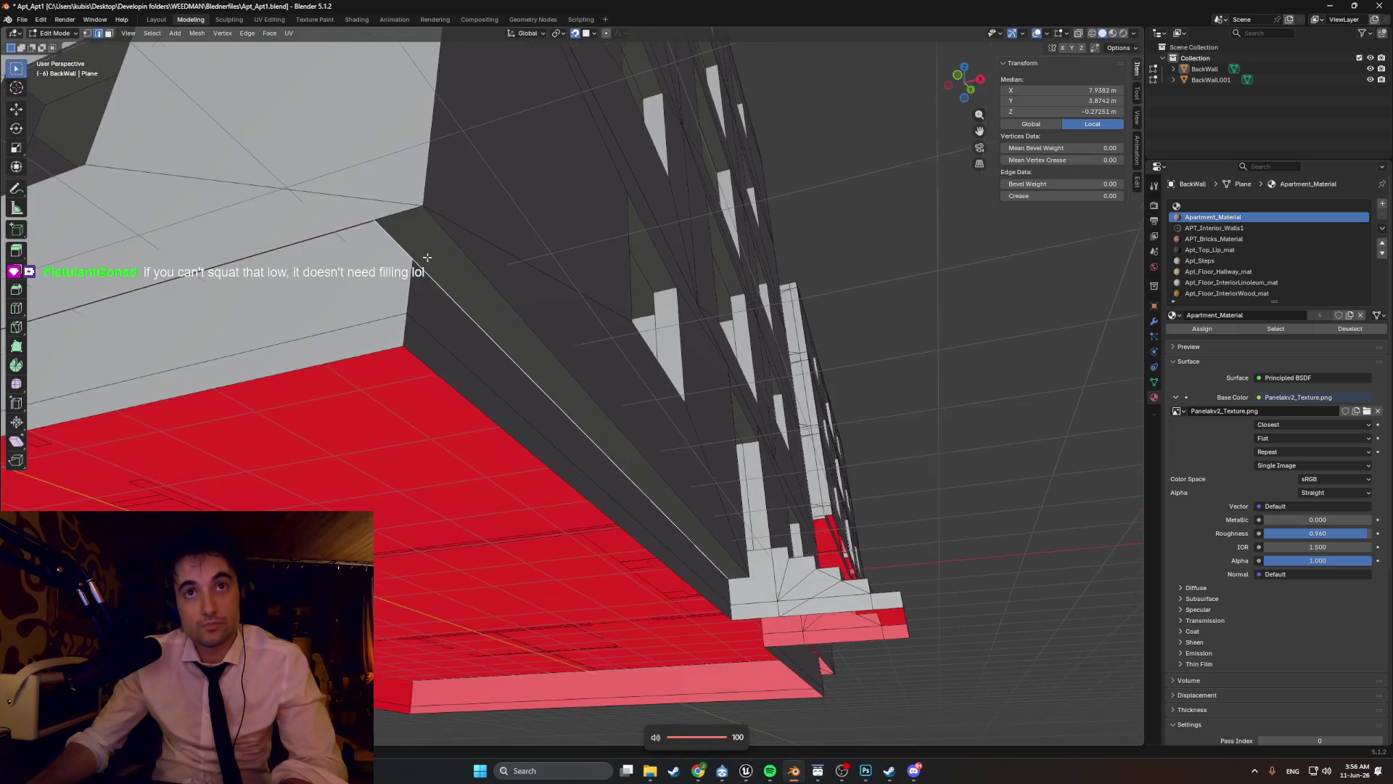
{"action": "left_click", "coordinate": [337, 231]}
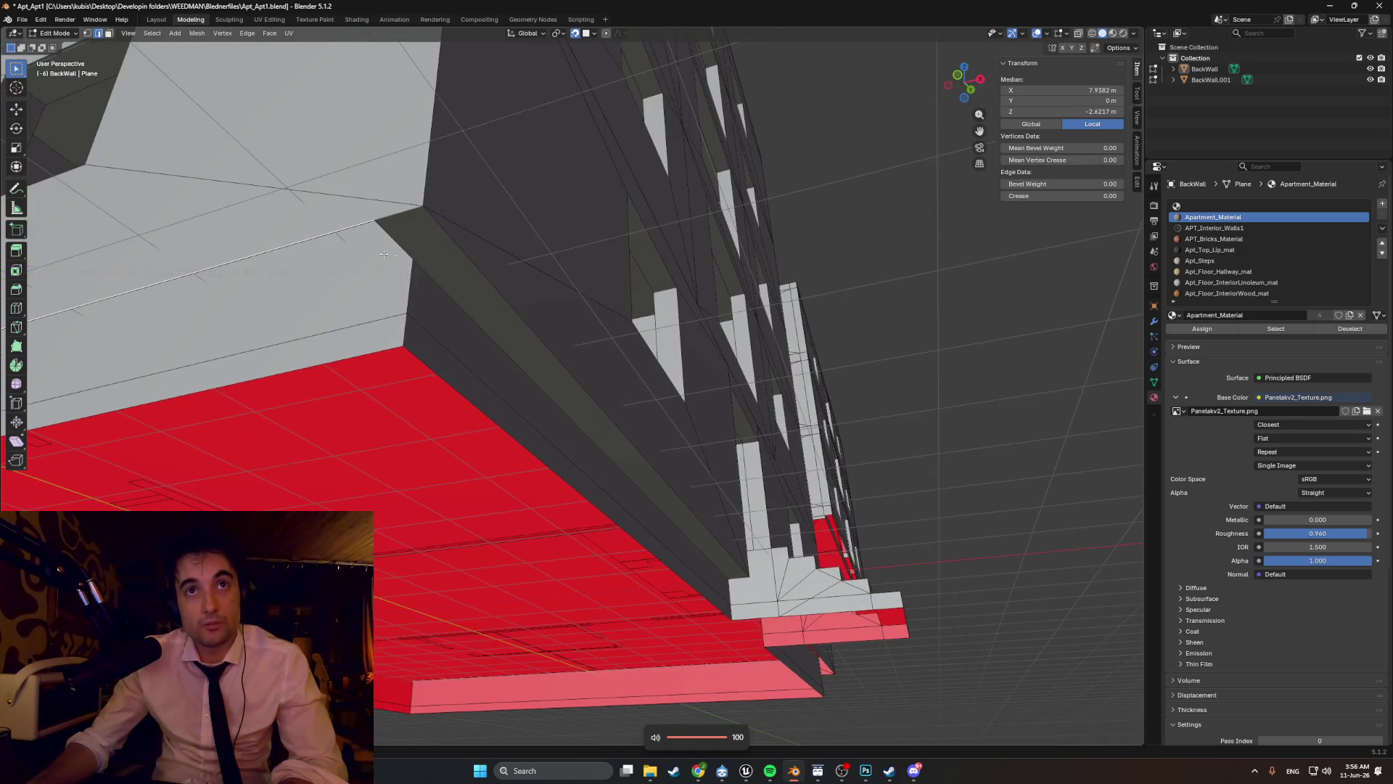
{"action": "middle_click_drag", "start_coordinate": [337, 231], "coordinate": [538, 241]}
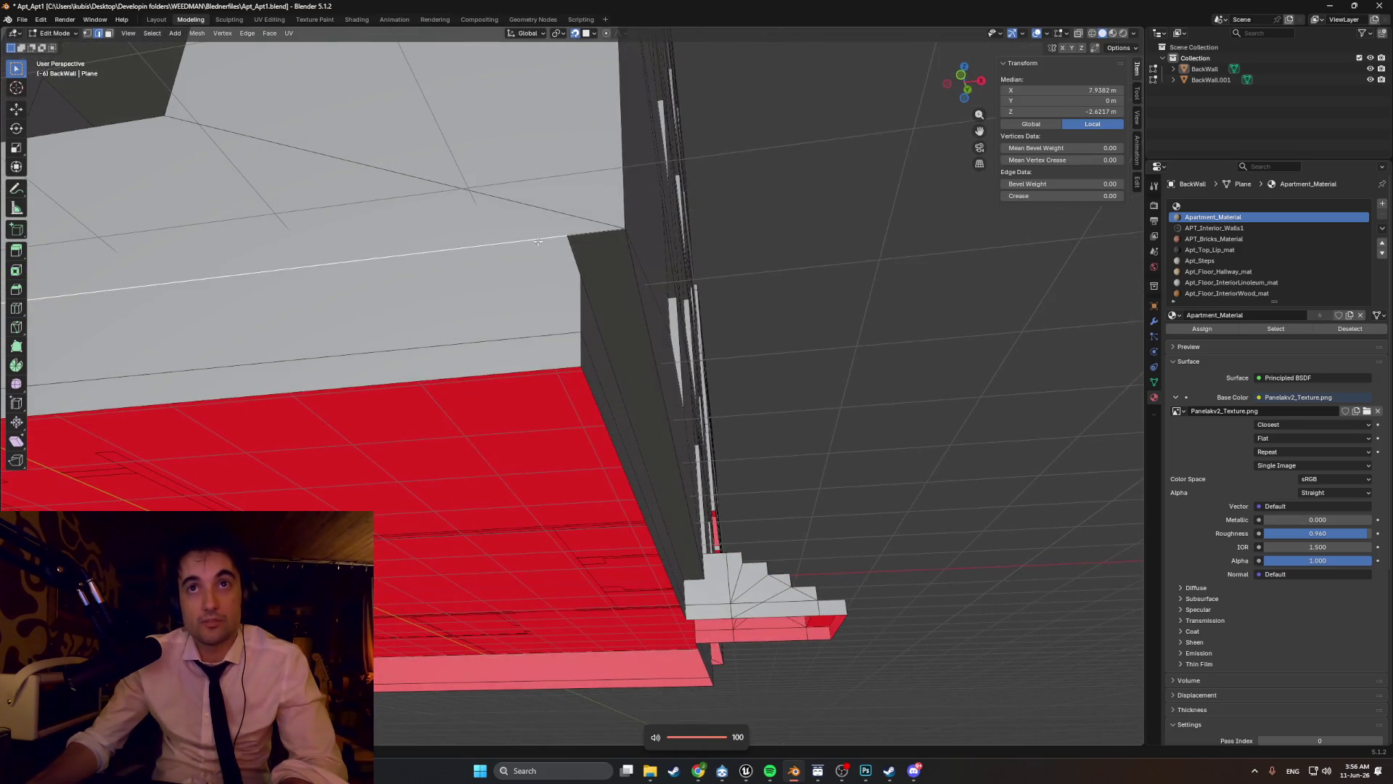
{"action": "left_click", "coordinate": [592, 260]}
{"action": "mouse_move", "coordinate": [594, 273]}
{"action": "middle_mouse_down"}
{"action": "mouse_move", "coordinate": [561, 233]}
{"action": "mouse_move", "coordinate": [520, 260]}
{"action": "mouse_move", "coordinate": [480, 243]}
{"action": "mouse_move", "coordinate": [389, 254]}
{"action": "middle_mouse_up"}
{"action": "left_click", "coordinate": [561, 233], "text": "shift"}
{"action": "left_click", "coordinate": [525, 238], "text": "shift"}
- Snap an edge of the red corner strip into place
{"action": "left_click", "coordinate": [632, 347]}
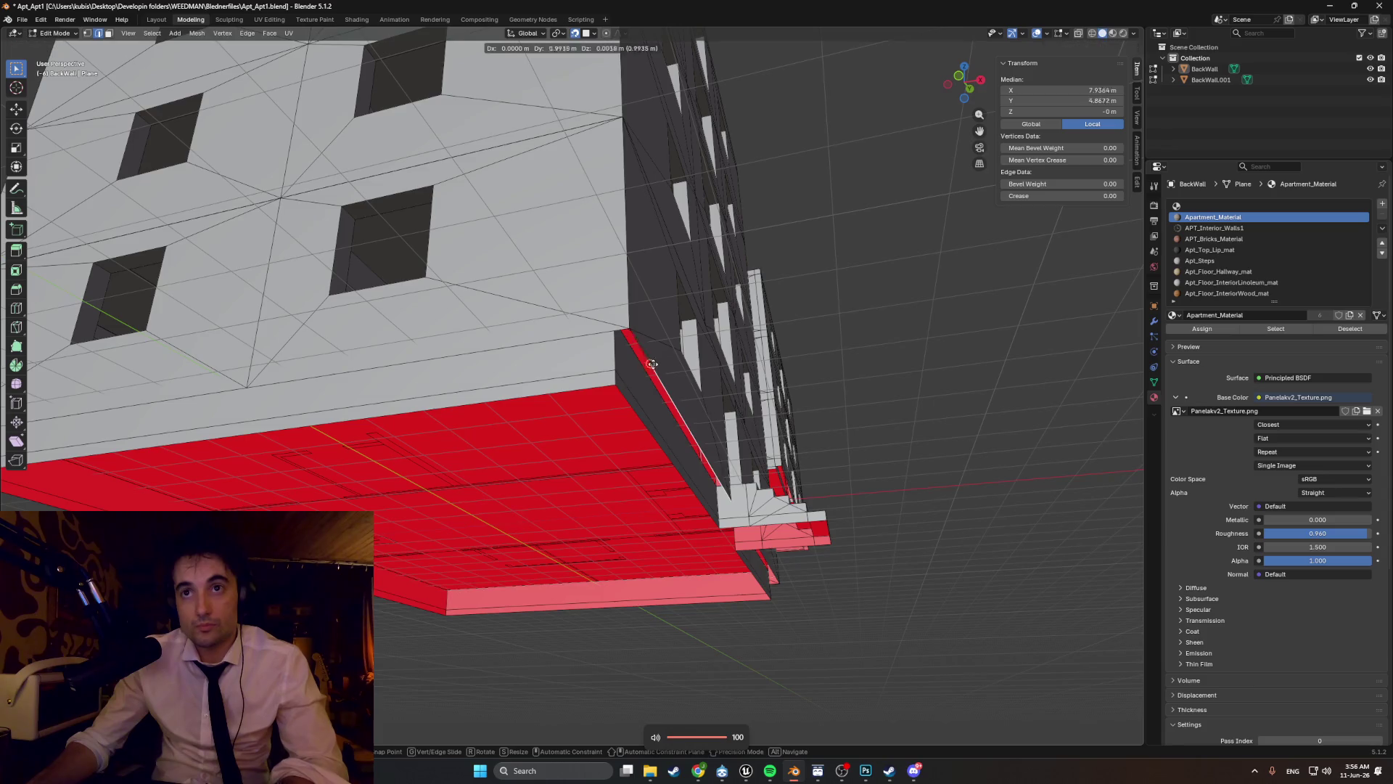
{"action": "scroll", "coordinate": [663, 364], "scroll_direction": "up", "scroll_amount": 2}
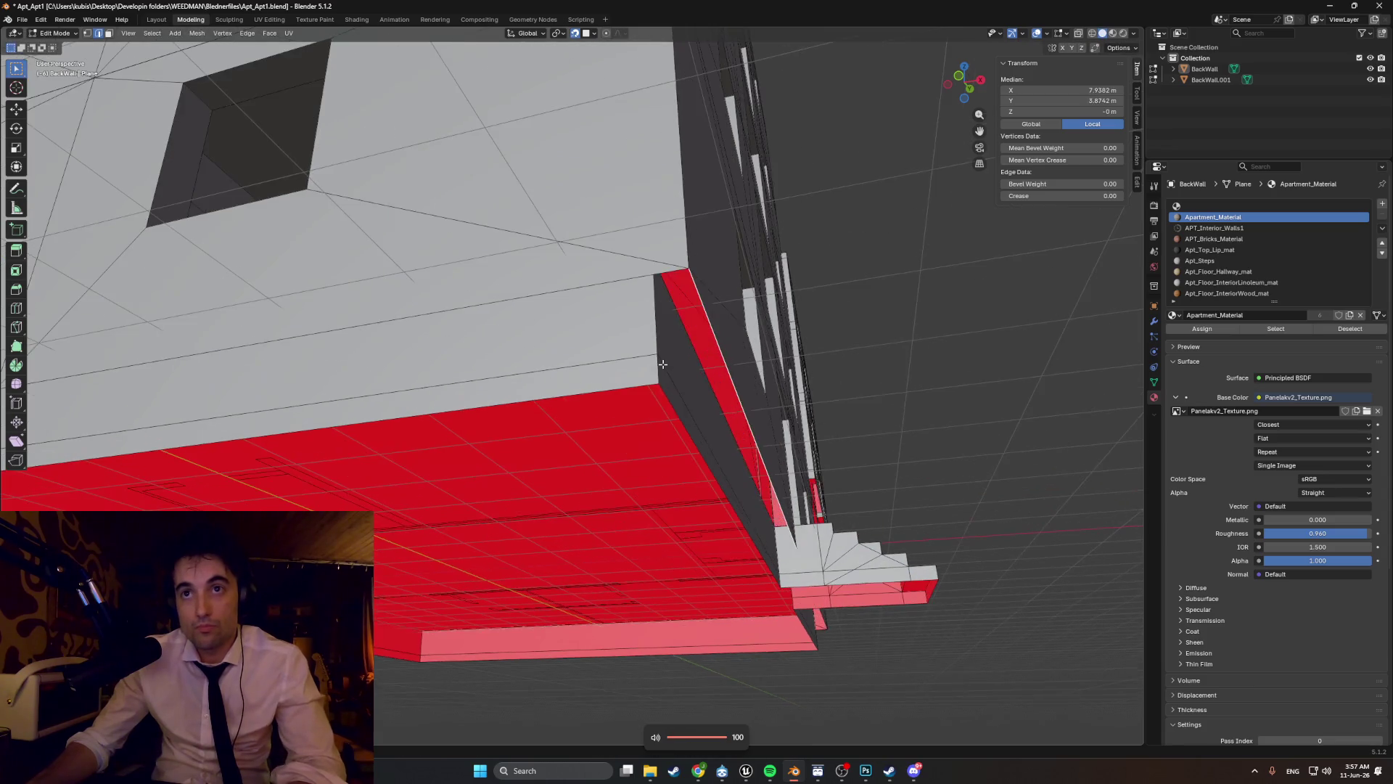
{"action": "left_click", "coordinate": [709, 322]}
{"action": "scroll", "coordinate": [708, 323], "scroll_direction": "down", "scroll_amount": 5}
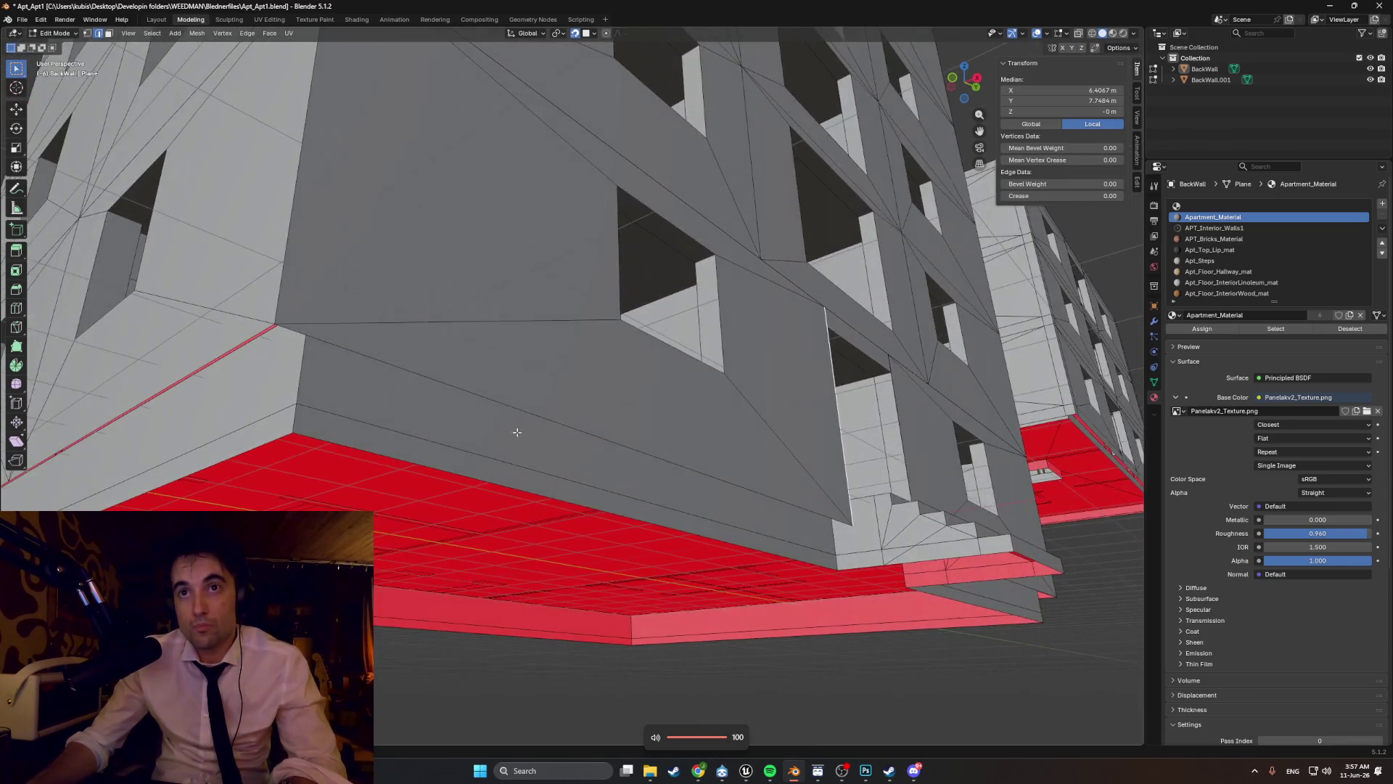
{"action": "key", "text": "g"}
{"action": "scroll", "coordinate": [535, 417], "scroll_direction": "up", "scroll_amount": 3, "text": "alt"}
{"action": "left_click", "coordinate": [573, 414]}
{"action": "scroll", "coordinate": [572, 415], "scroll_direction": "down", "scroll_amount": 3}
- Add the building's bottom rim edges around the base to the selection
{"action": "scroll", "coordinate": [461, 329], "scroll_direction": "up", "scroll_amount": 3}
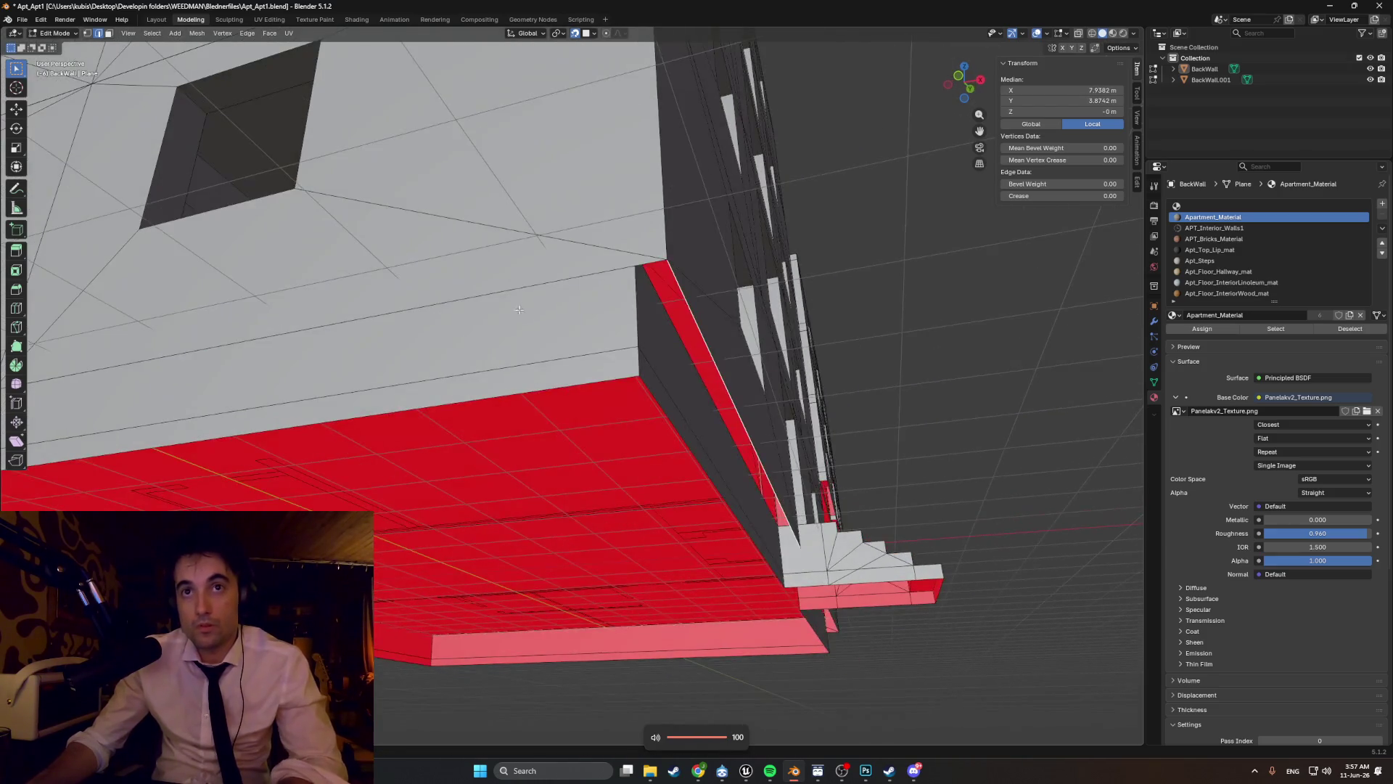
{"action": "scroll", "coordinate": [462, 330], "scroll_direction": "up", "scroll_amount": 2}
{"action": "mouse_move", "coordinate": [461, 329]}
{"action": "middle_mouse_down"}
{"action": "mouse_move", "coordinate": [507, 319]}
{"action": "mouse_move", "coordinate": [404, 336]}
{"action": "mouse_move", "coordinate": [438, 314]}
{"action": "middle_mouse_up"}
{"action": "left_click", "coordinate": [496, 351], "text": "shift"}
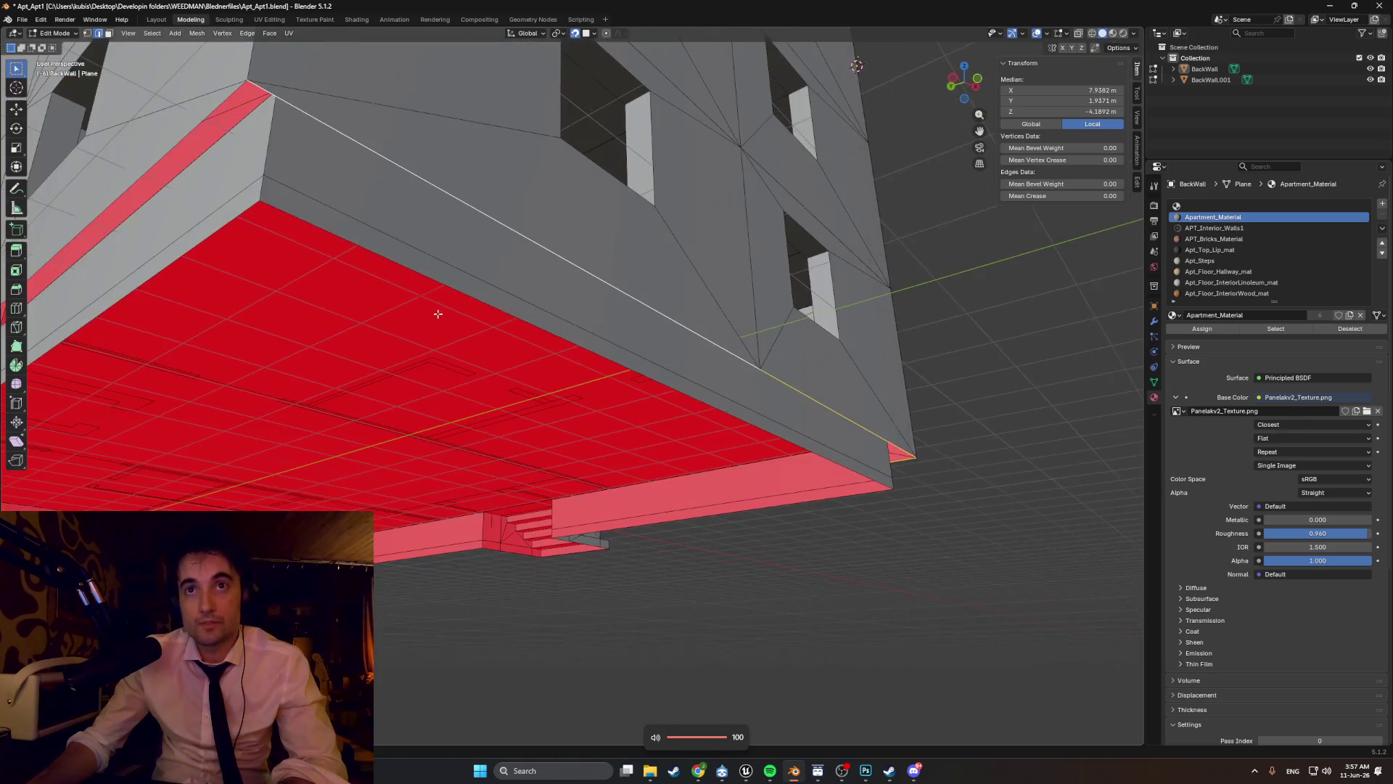
{"action": "left_click", "coordinate": [193, 116], "text": "shift"}
{"action": "middle_click_drag", "start_coordinate": [194, 116], "coordinate": [287, 259]}
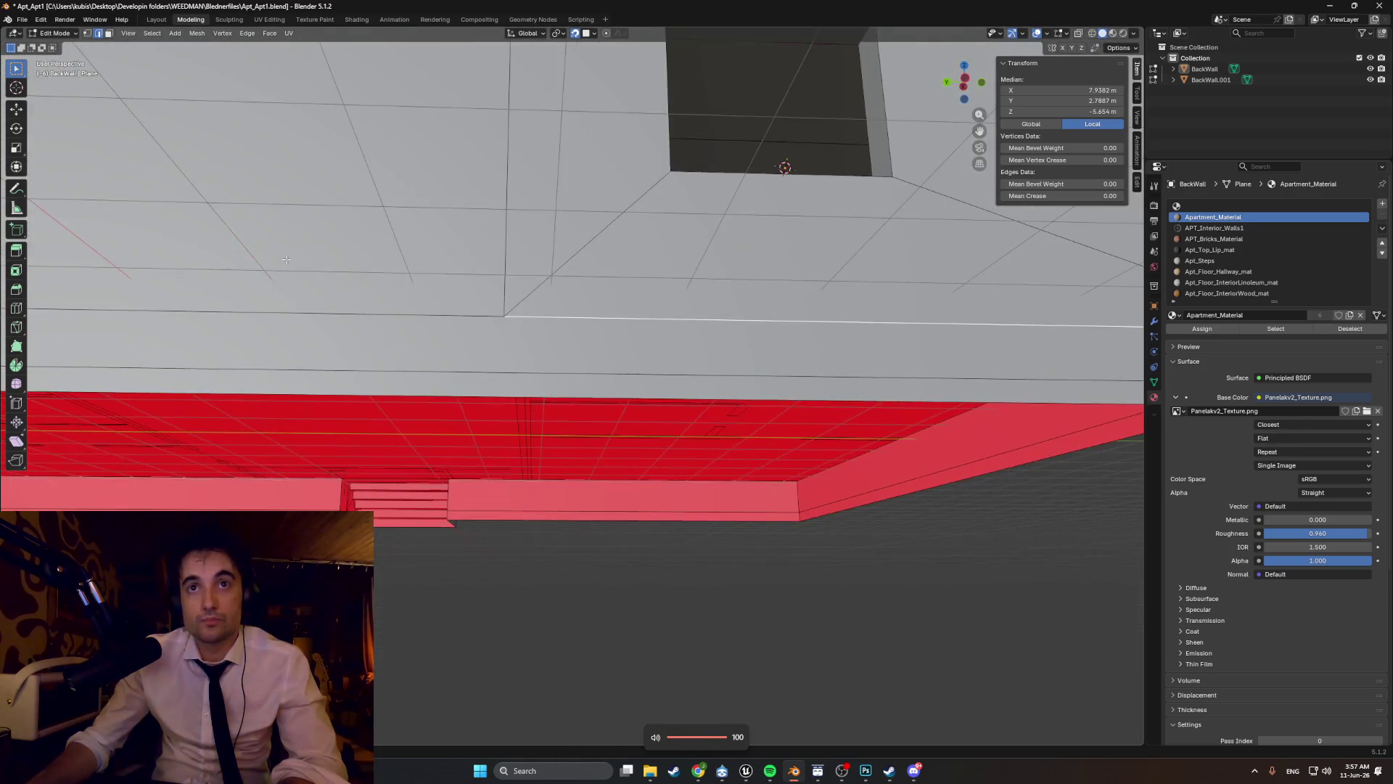
{"action": "left_click", "coordinate": [373, 305], "text": "shift"}
{"action": "middle_click_drag", "start_coordinate": [373, 306], "coordinate": [732, 457]}
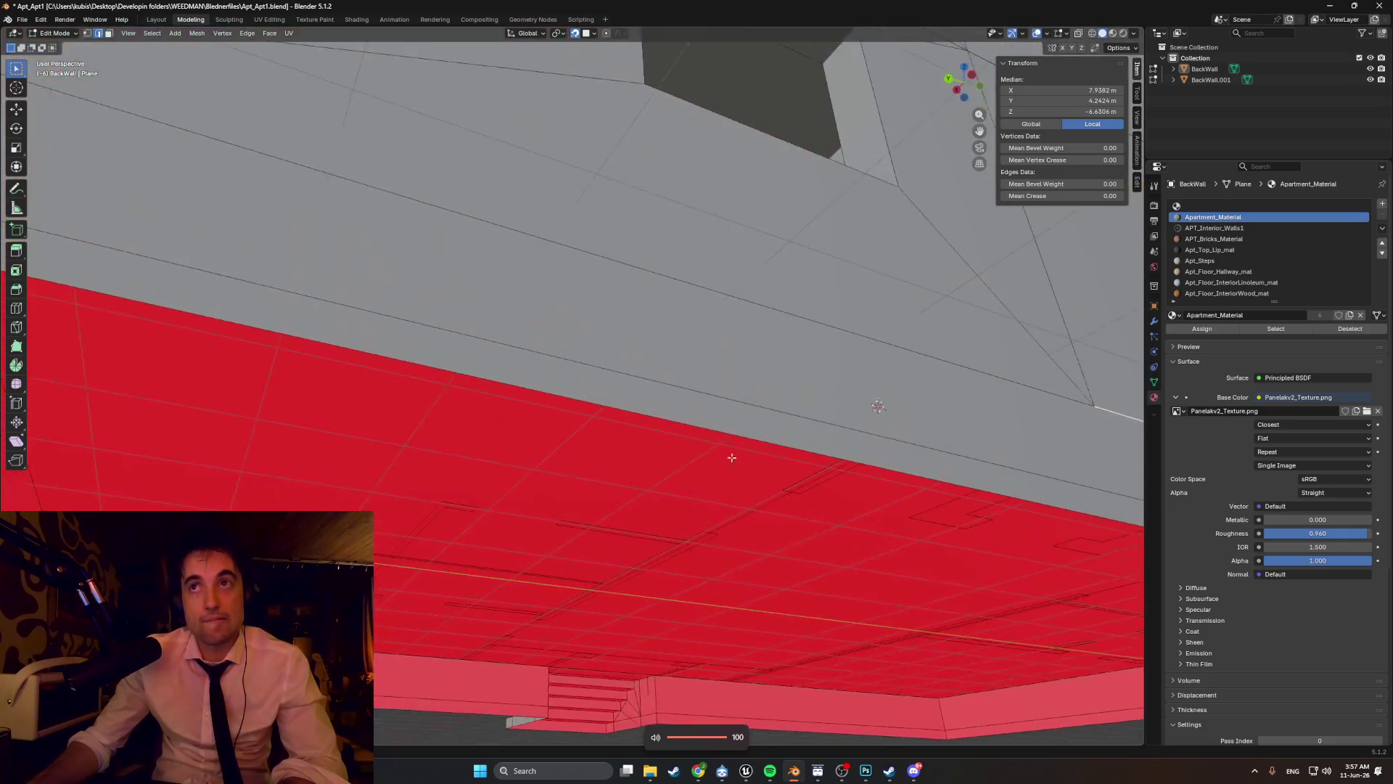
{"action": "left_click", "coordinate": [659, 294], "text": "shift"}
{"action": "middle_click_drag", "start_coordinate": [660, 294], "coordinate": [522, 304]}
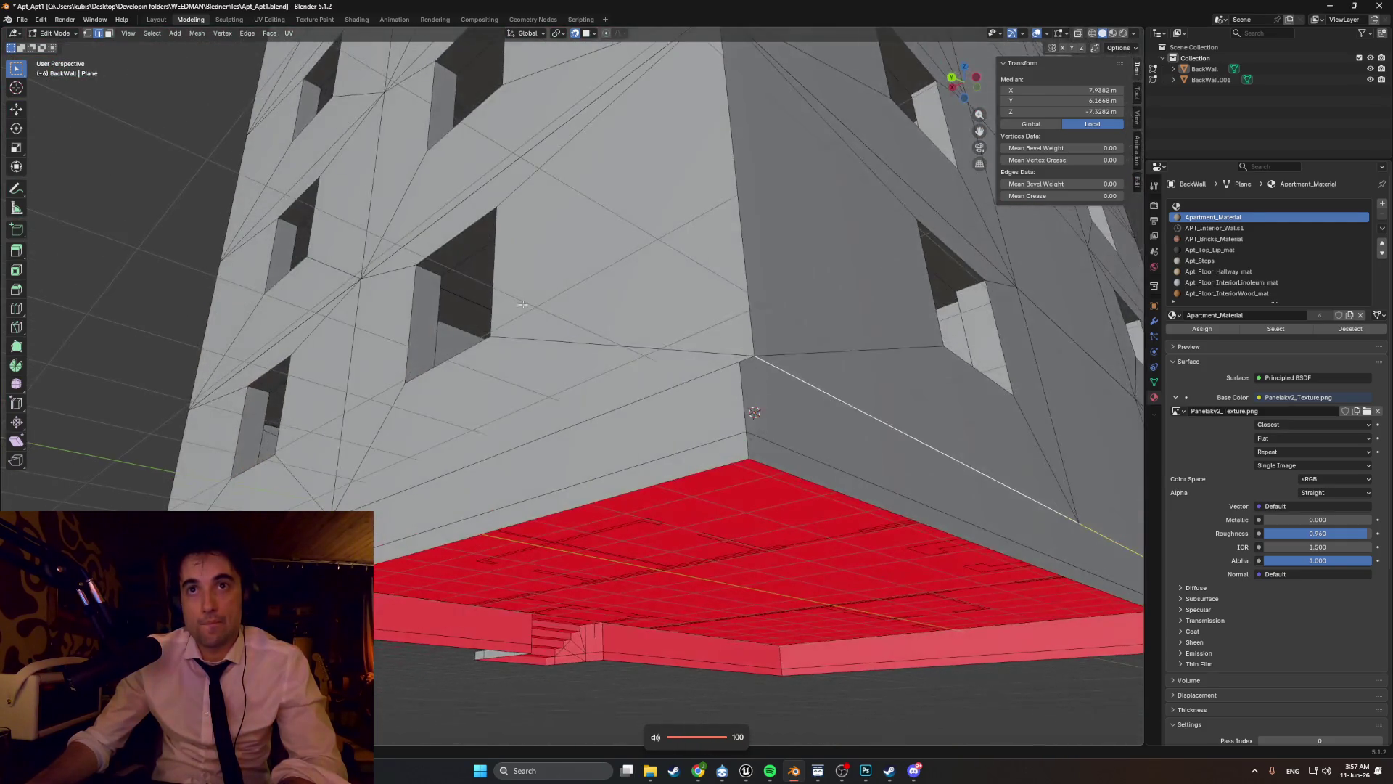
{"action": "left_click", "coordinate": [675, 385], "text": "shift"}
{"action": "mouse_move", "coordinate": [676, 385]}
{"action": "middle_mouse_down"}
{"action": "mouse_move", "coordinate": [637, 429]}
{"action": "mouse_move", "coordinate": [675, 437]}
{"action": "mouse_move", "coordinate": [577, 396]}
{"action": "mouse_move", "coordinate": [617, 341]}
{"action": "middle_mouse_up"}
{"action": "left_click", "coordinate": [693, 447], "text": "shift"}
{"action": "scroll", "coordinate": [617, 341], "scroll_direction": "up", "scroll_amount": 3}
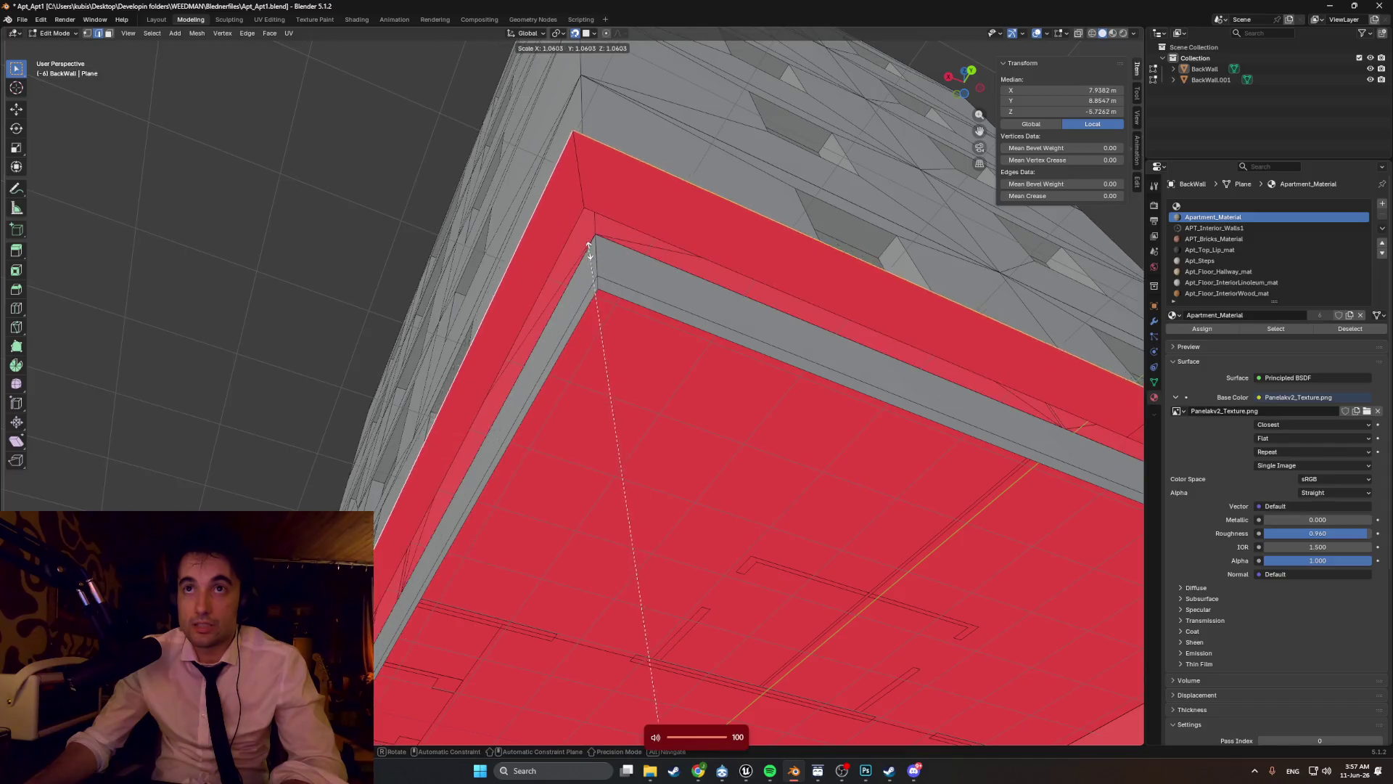
- Scale the base edges inward to about 0.978 and pick the base corner vertex
{"action": "key", "text": "s"}
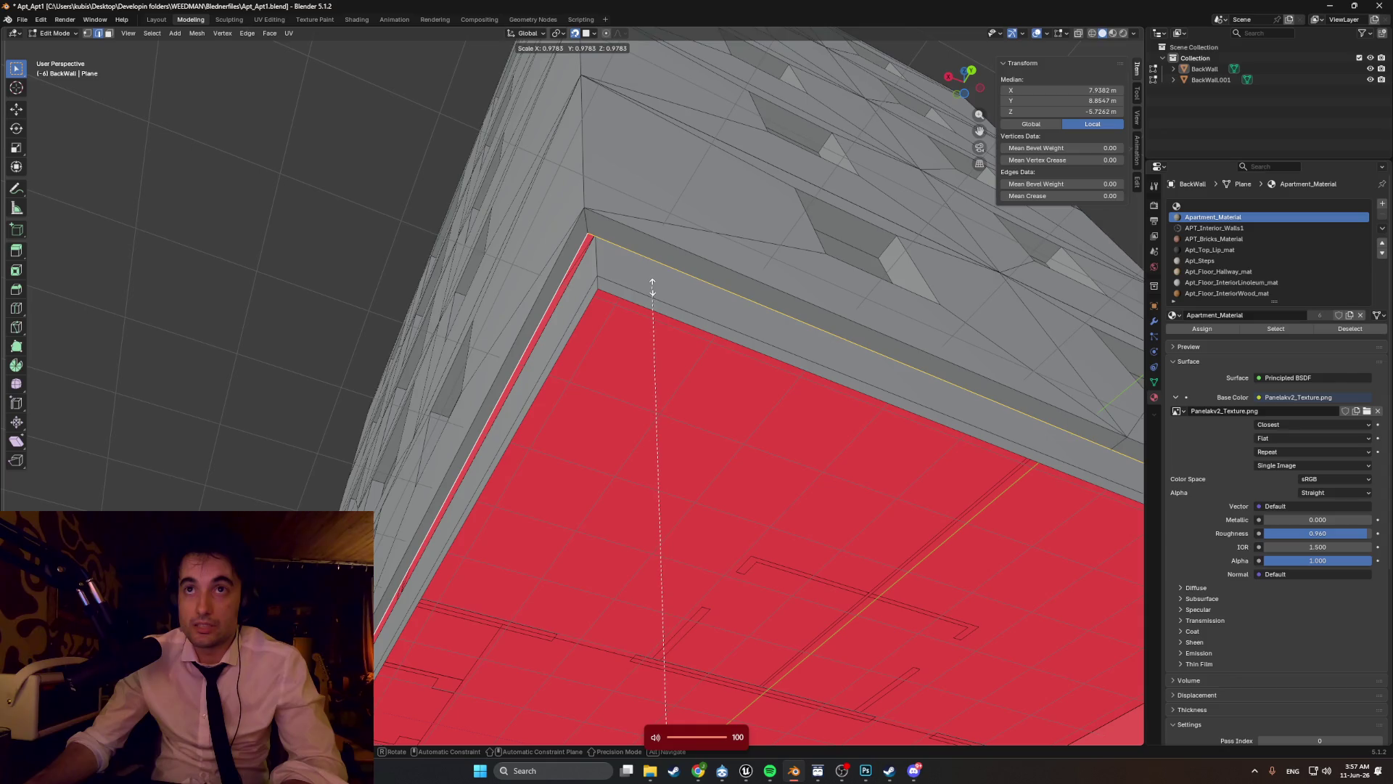
{"action": "left_click", "coordinate": [657, 290]}
{"action": "middle_click_drag", "start_coordinate": [656, 291], "coordinate": [616, 378]}
{"action": "left_click", "coordinate": [615, 378]}
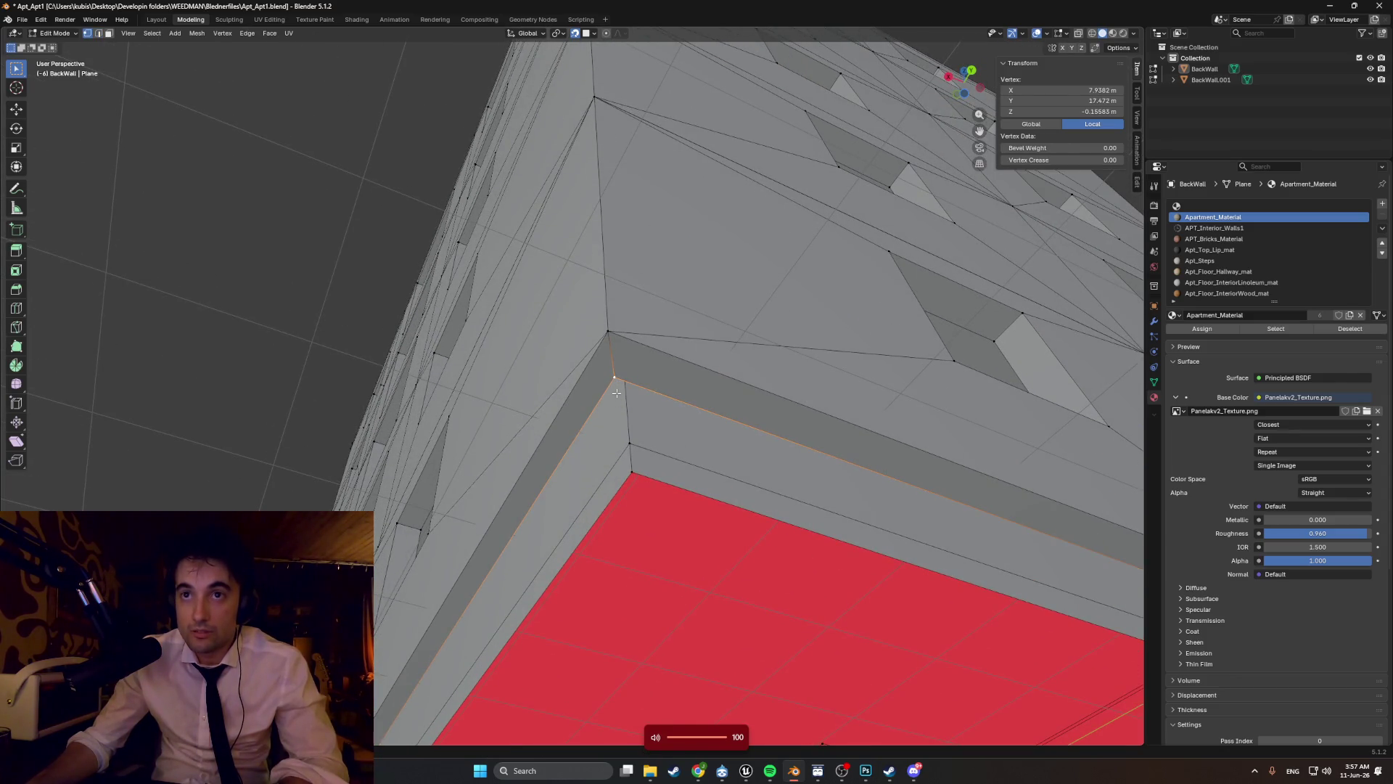
{"action": "key", "text": "ctrl+KP_7"}
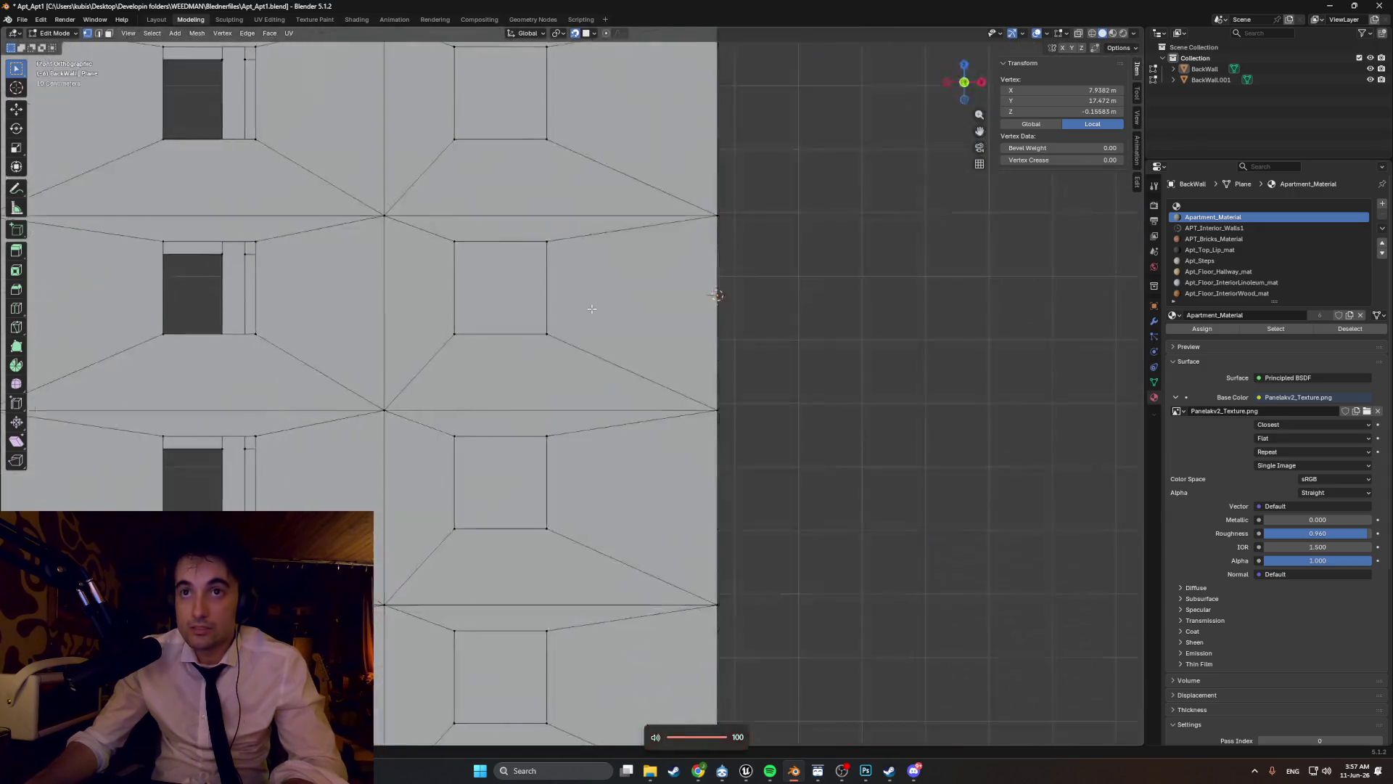
- Frame the corner vertex in the bottom view and change the snap target from Face to Vertex
{"action": "scroll", "coordinate": [554, 228], "scroll_direction": "down", "scroll_amount": 6}
{"action": "scroll", "coordinate": [597, 308], "scroll_direction": "up", "scroll_amount": 6}
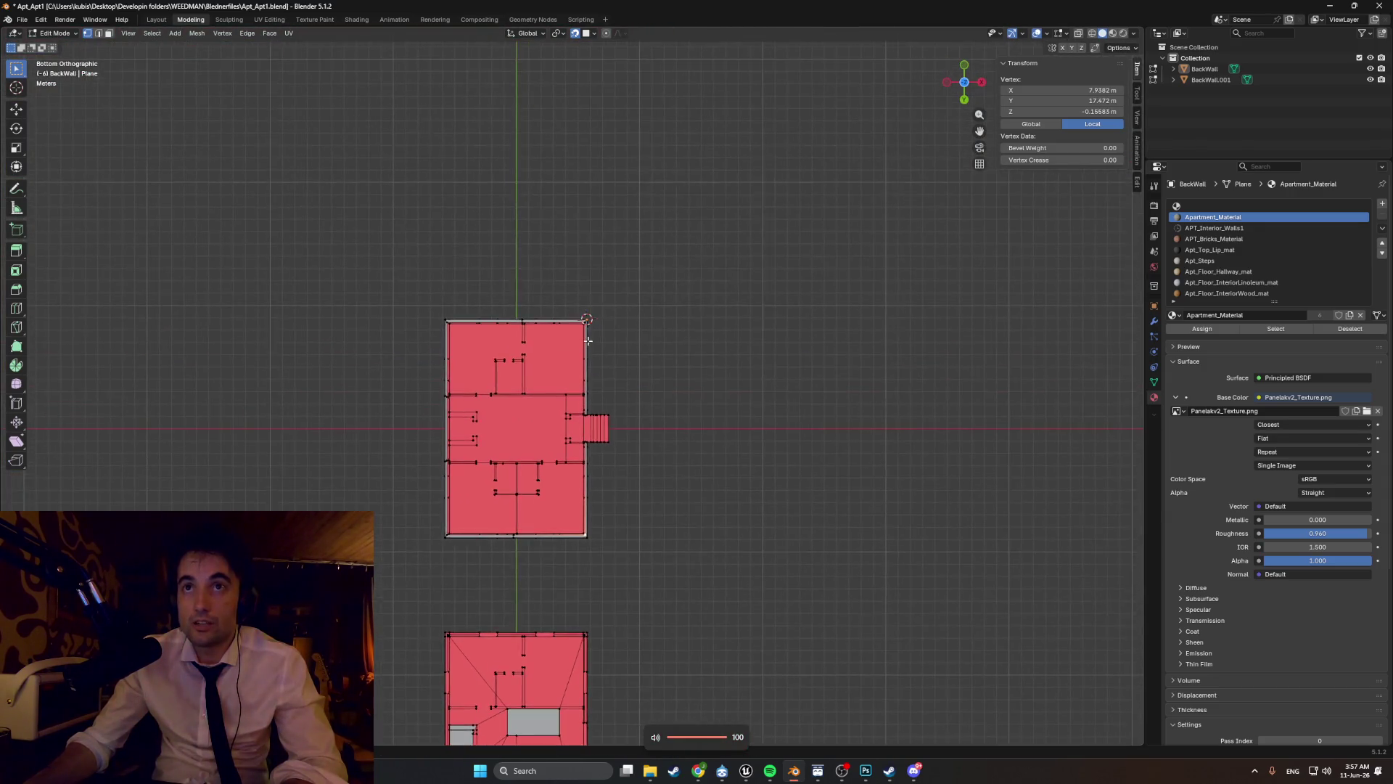
{"action": "middle_click_drag", "start_coordinate": [416, 341], "coordinate": [520, 118], "text": "shift"}
{"action": "middle_click_drag", "start_coordinate": [550, 392], "coordinate": [550, 271], "text": "shift"}
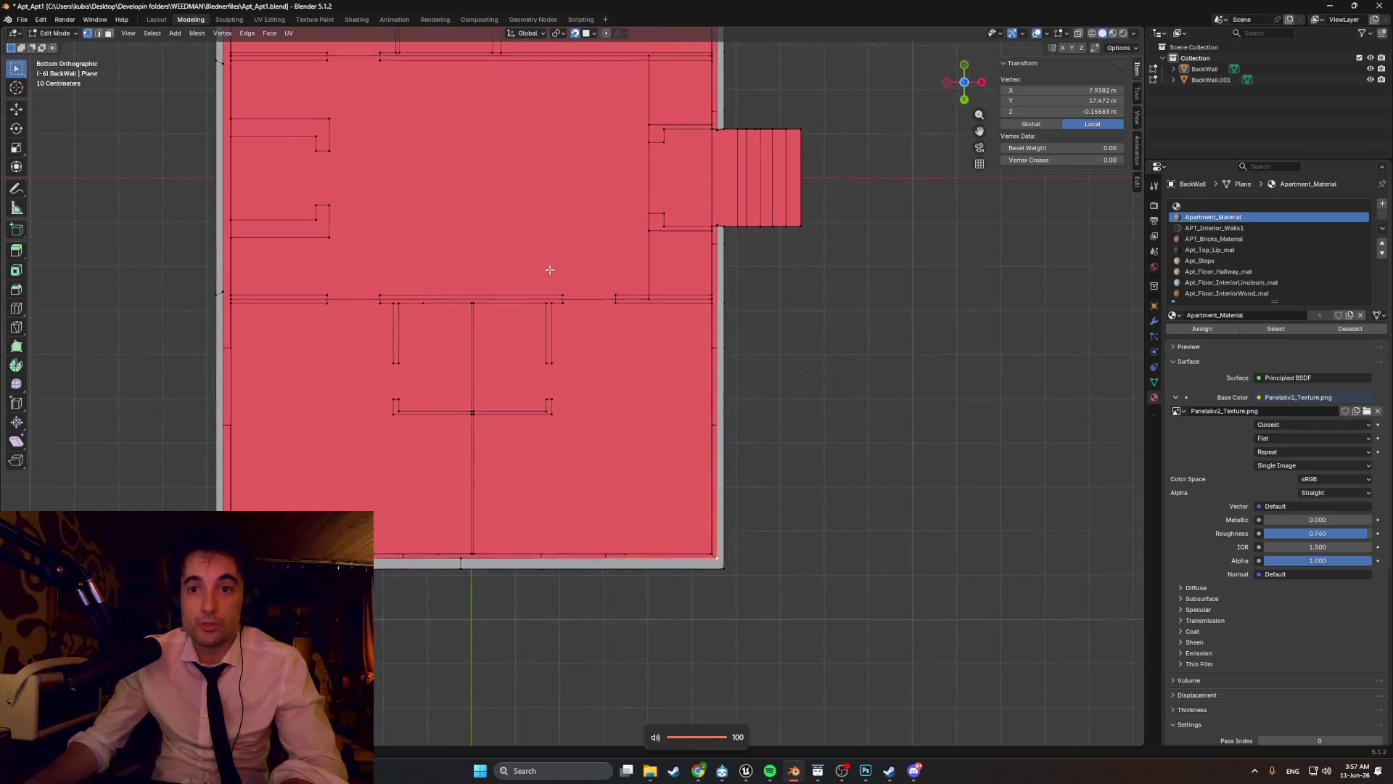
{"action": "scroll", "coordinate": [760, 589], "scroll_direction": "up", "scroll_amount": 4}
{"action": "scroll", "coordinate": [551, 248], "scroll_direction": "up", "scroll_amount": 8}
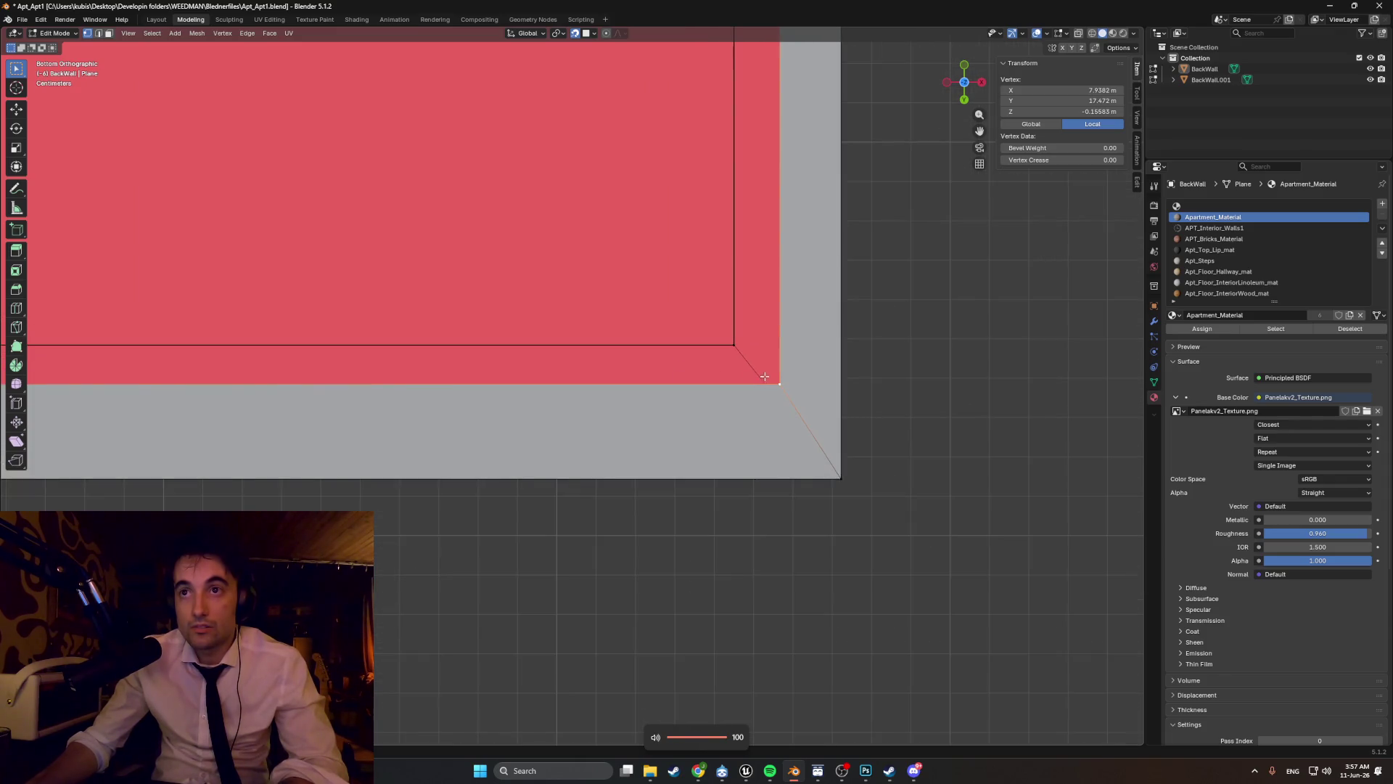
{"action": "key", "text": "g"}
{"action": "key", "text": "Escape"}
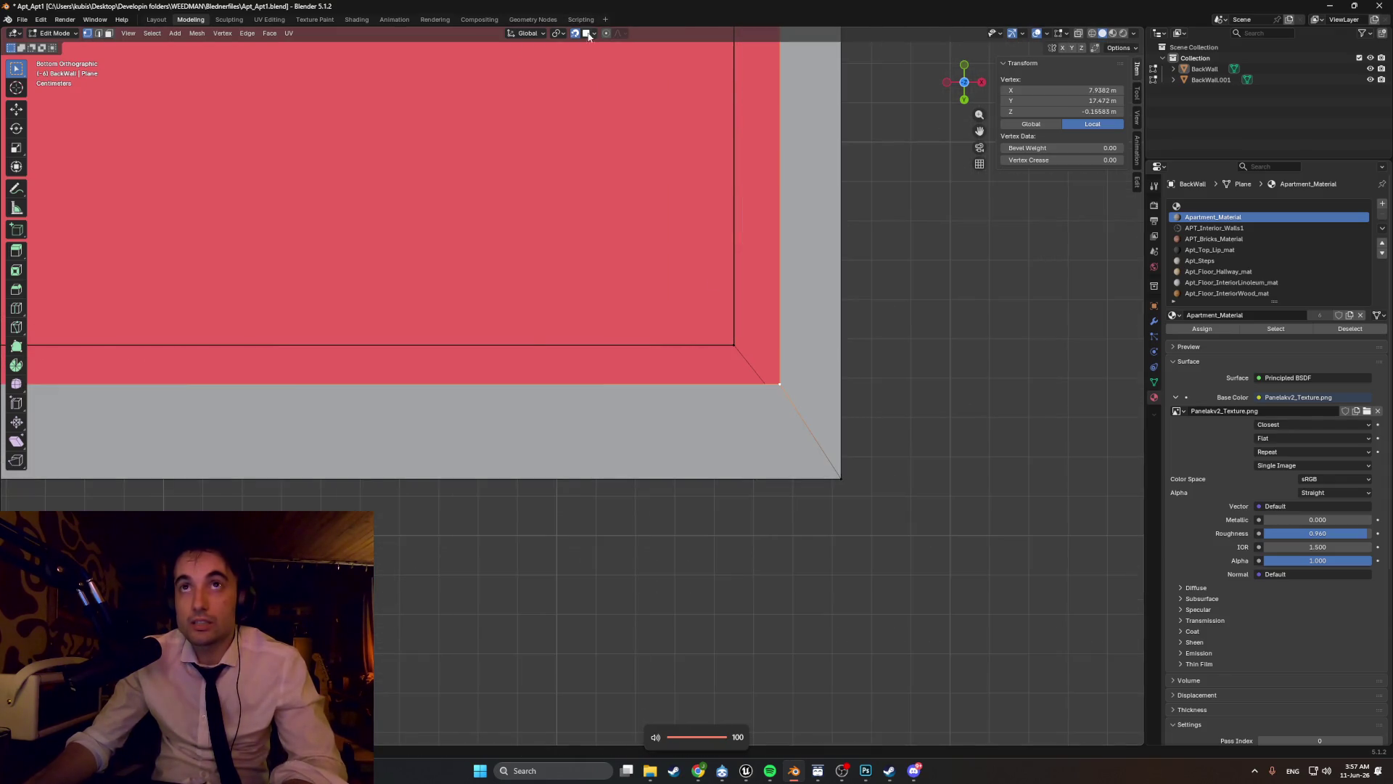
{"action": "left_click", "coordinate": [588, 34]}
{"action": "left_click", "coordinate": [573, 113]}
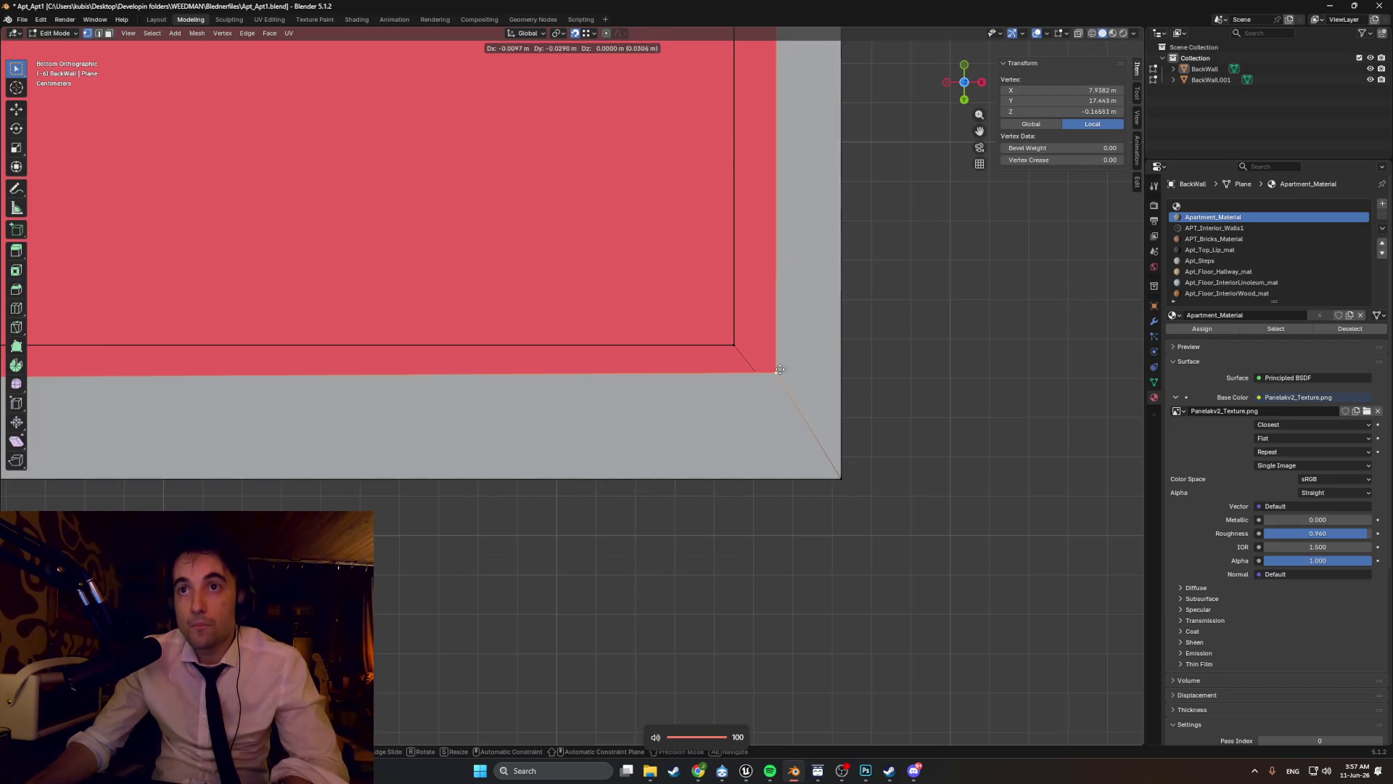
- Orbit around the building's corner edge to inspect the red underside and grey rim
{"action": "scroll", "coordinate": [711, 346], "scroll_direction": "down", "scroll_amount": 2}
{"action": "mouse_move", "coordinate": [712, 346]}
{"action": "middle_mouse_down"}
{"action": "mouse_move", "coordinate": [709, 330]}
{"action": "mouse_move", "coordinate": [398, 407]}
{"action": "mouse_move", "coordinate": [420, 370]}
{"action": "mouse_move", "coordinate": [393, 325]}
{"action": "mouse_move", "coordinate": [416, 330]}
{"action": "mouse_move", "coordinate": [432, 230]}
{"action": "mouse_move", "coordinate": [497, 350]}
{"action": "mouse_move", "coordinate": [507, 186]}
{"action": "mouse_move", "coordinate": [632, 248]}
{"action": "middle_mouse_up"}
{"action": "scroll", "coordinate": [498, 349], "scroll_direction": "down", "scroll_amount": 3}
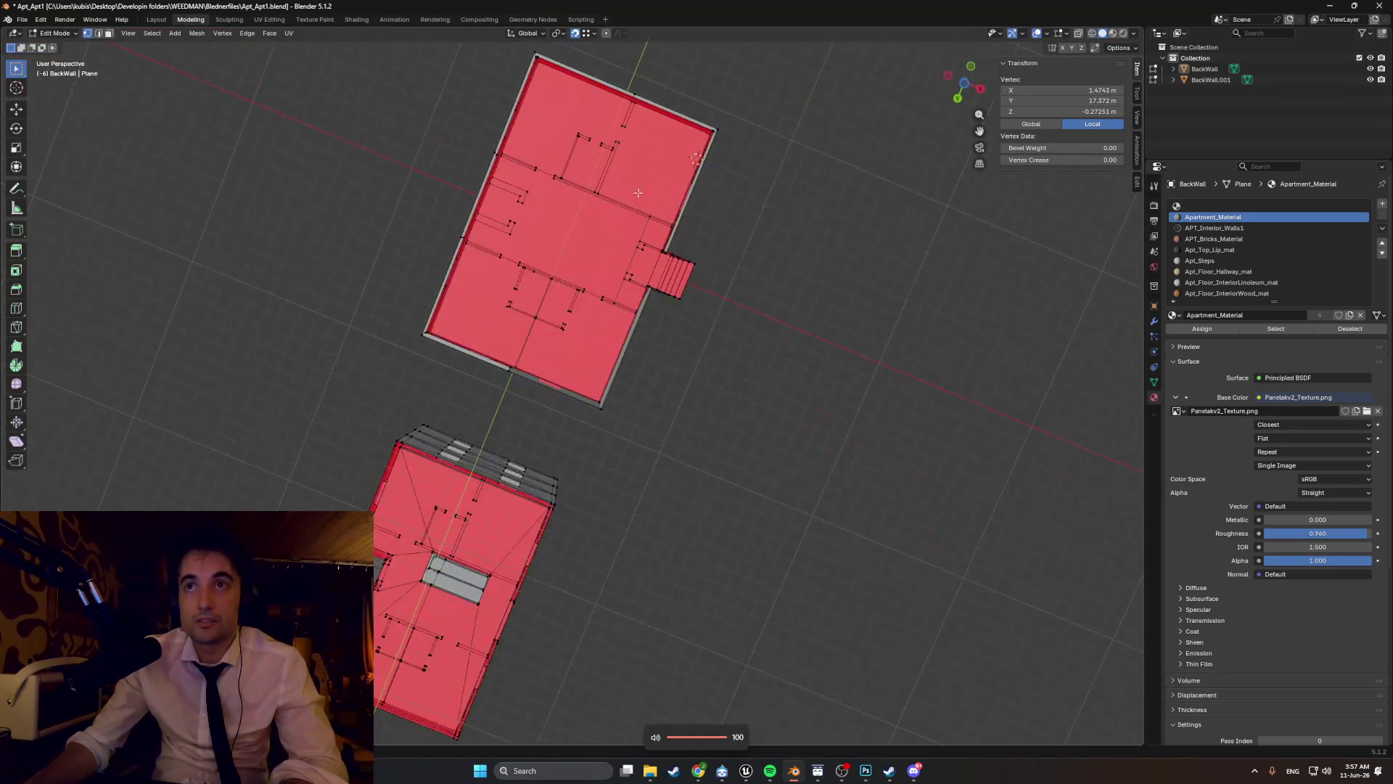
{"action": "scroll", "coordinate": [631, 249], "scroll_direction": "up", "scroll_amount": 3}
{"action": "scroll", "coordinate": [574, 333], "scroll_direction": "up", "scroll_amount": 2}
{"action": "mouse_move", "coordinate": [574, 333]}
{"action": "middle_mouse_down"}
{"action": "mouse_move", "coordinate": [547, 315]}
{"action": "mouse_move", "coordinate": [511, 320]}
{"action": "mouse_move", "coordinate": [733, 407]}
{"action": "mouse_move", "coordinate": [751, 428]}
{"action": "mouse_move", "coordinate": [755, 492]}
{"action": "mouse_move", "coordinate": [835, 450]}
{"action": "mouse_move", "coordinate": [885, 388]}
{"action": "mouse_move", "coordinate": [725, 302]}
{"action": "mouse_move", "coordinate": [609, 343]}
{"action": "mouse_move", "coordinate": [812, 450]}
{"action": "mouse_move", "coordinate": [792, 428]}
{"action": "mouse_move", "coordinate": [804, 420]}
{"action": "mouse_move", "coordinate": [725, 378]}
{"action": "middle_mouse_up"}
{"action": "scroll", "coordinate": [893, 381], "scroll_direction": "up", "scroll_amount": 2}
{"action": "scroll", "coordinate": [683, 378], "scroll_direction": "down", "scroll_amount": 4}
{"action": "scroll", "coordinate": [803, 420], "scroll_direction": "up", "scroll_amount": 3}
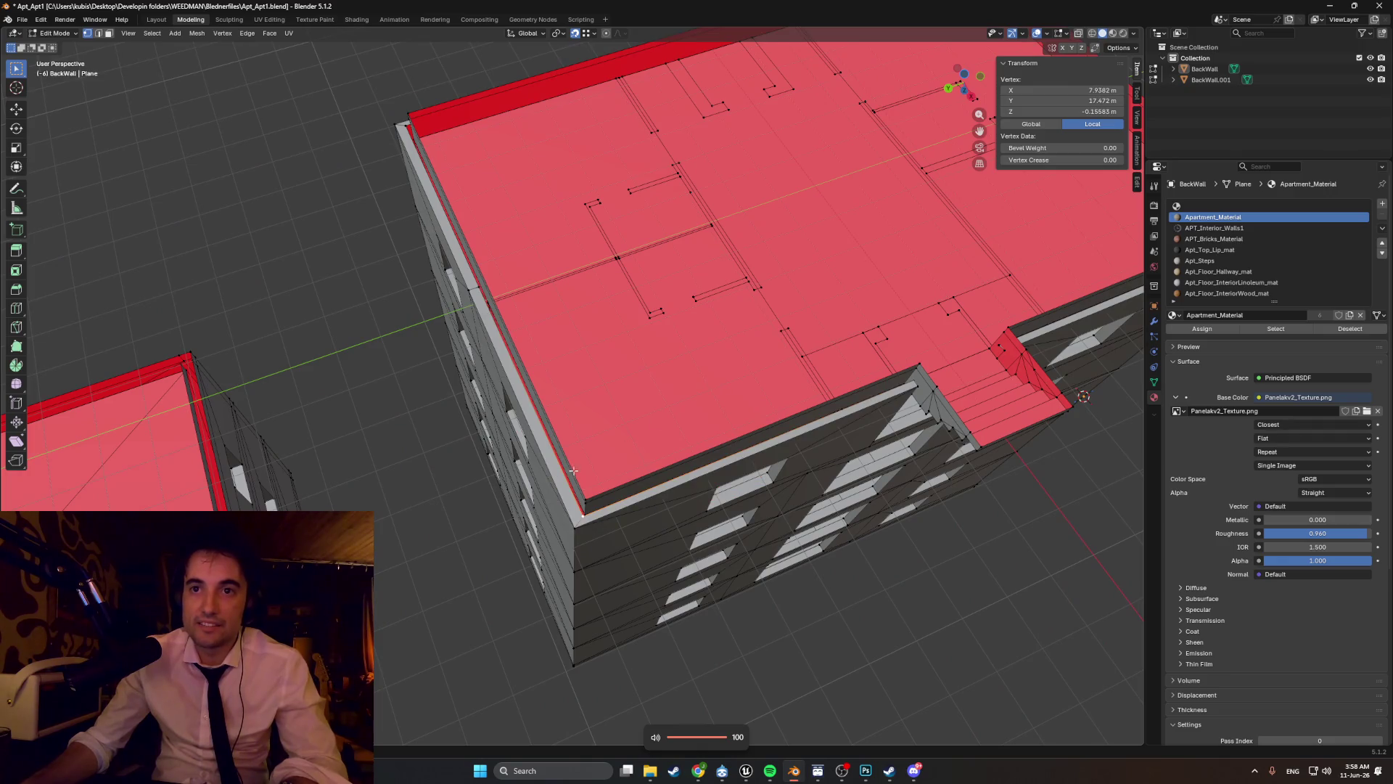
- Look up at the floor plan from below and slide the corner vertex along Y
{"action": "key", "text": "KP_3"}
{"action": "middle_click_drag", "start_coordinate": [525, 196], "coordinate": [508, 435], "text": "alt"}
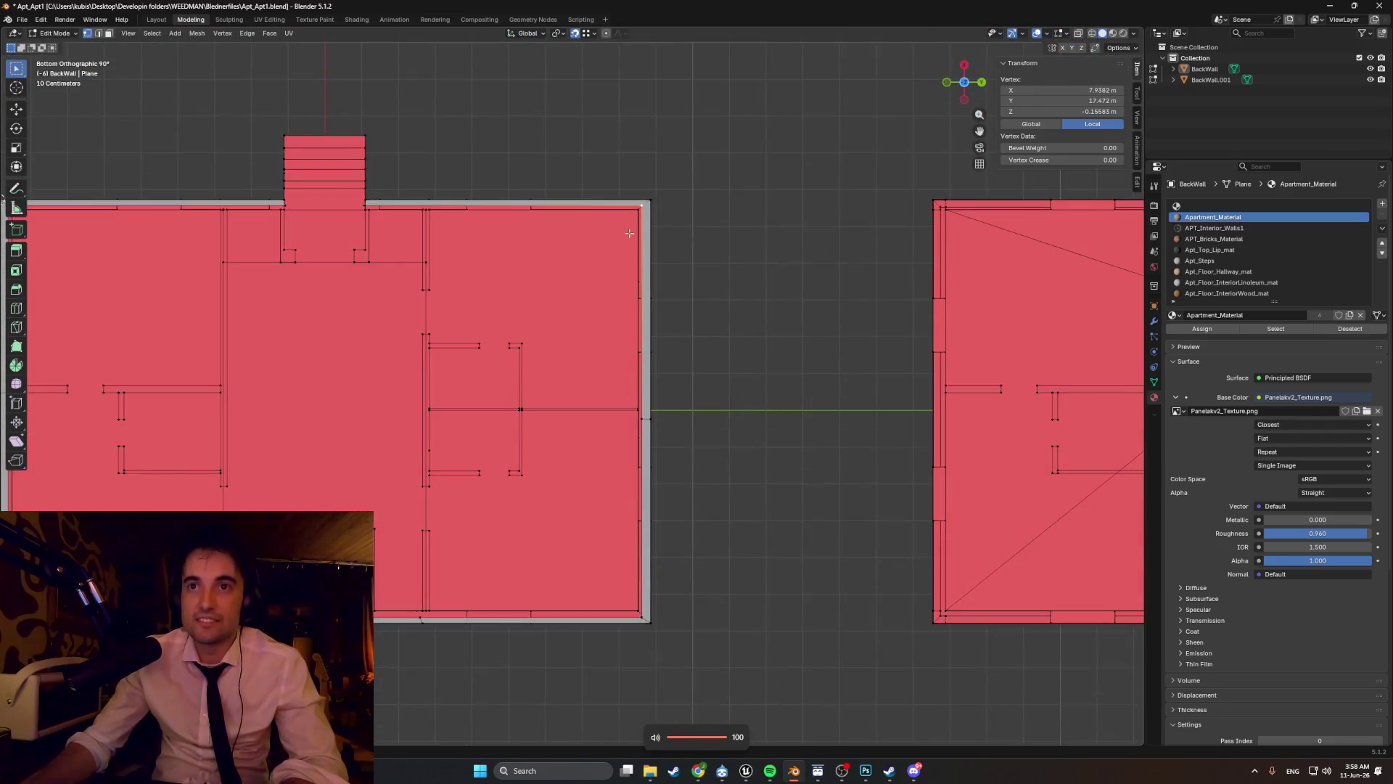
{"action": "scroll", "coordinate": [503, 697], "scroll_direction": "up", "scroll_amount": 5}
{"action": "scroll", "coordinate": [551, 618], "scroll_direction": "up", "scroll_amount": 2}
{"action": "mouse_move", "coordinate": [551, 618]}
{"action": "middle_mouse_down", "text": "shift"}
{"action": "mouse_move", "coordinate": [562, 392]}
{"action": "mouse_move", "coordinate": [593, 366]}
{"action": "middle_mouse_up", "text": "shift"}
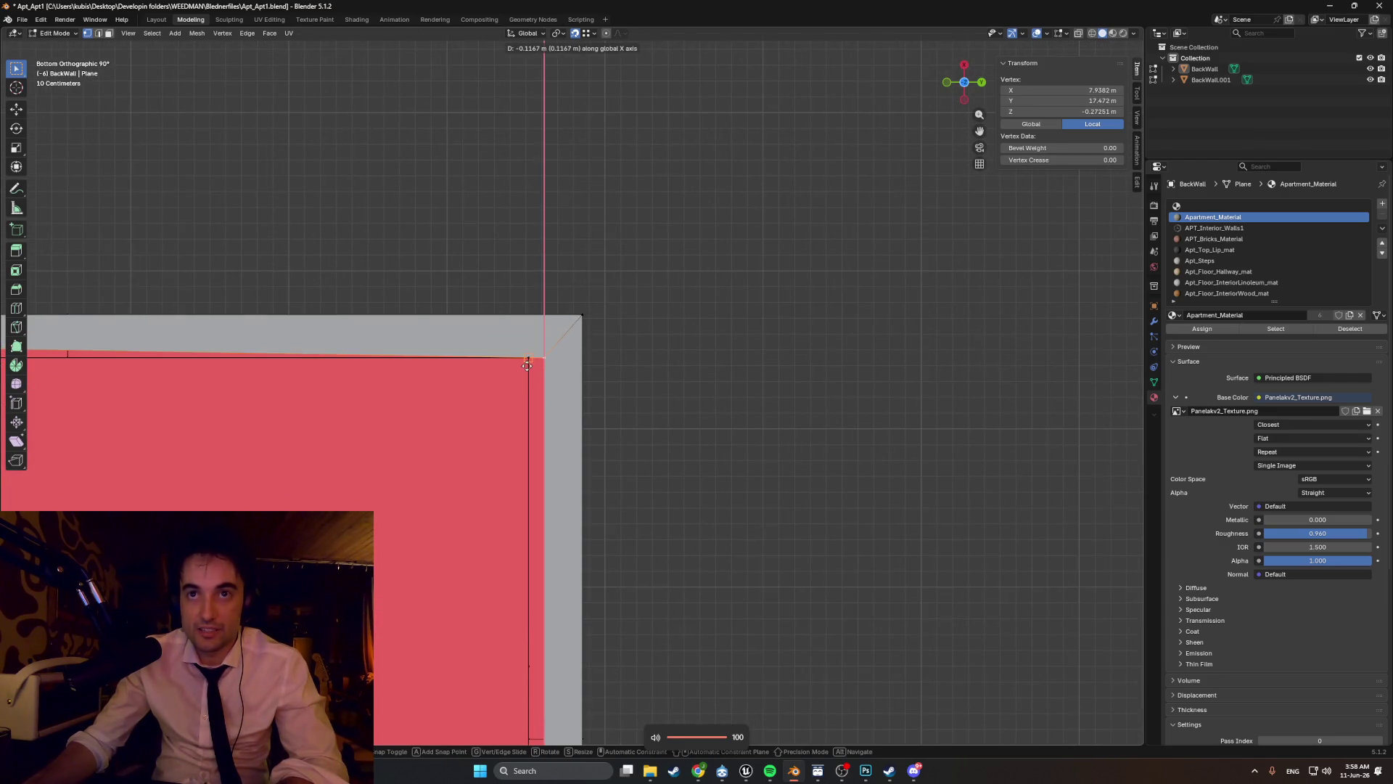
{"action": "key", "text": "g"}
{"action": "key", "text": "y"}
- Move the vertex beside the stair recess into line with the wall
{"action": "mouse_move", "coordinate": [545, 371]}
{"action": "middle_mouse_down"}
{"action": "mouse_move", "coordinate": [472, 317]}
{"action": "mouse_move", "coordinate": [491, 304]}
{"action": "mouse_move", "coordinate": [578, 530]}
{"action": "mouse_move", "coordinate": [559, 399]}
{"action": "mouse_move", "coordinate": [591, 435]}
{"action": "mouse_move", "coordinate": [559, 460]}
{"action": "mouse_move", "coordinate": [563, 428]}
{"action": "mouse_move", "coordinate": [545, 414]}
{"action": "mouse_move", "coordinate": [569, 419]}
{"action": "mouse_move", "coordinate": [581, 371]}
{"action": "middle_mouse_up"}
{"action": "mouse_move", "coordinate": [446, 490]}
{"action": "middle_mouse_down"}
{"action": "mouse_move", "coordinate": [516, 482]}
{"action": "mouse_move", "coordinate": [578, 300]}
{"action": "mouse_move", "coordinate": [450, 508]}
{"action": "middle_mouse_up"}
{"action": "scroll", "coordinate": [433, 555], "scroll_direction": "up", "scroll_amount": 5}
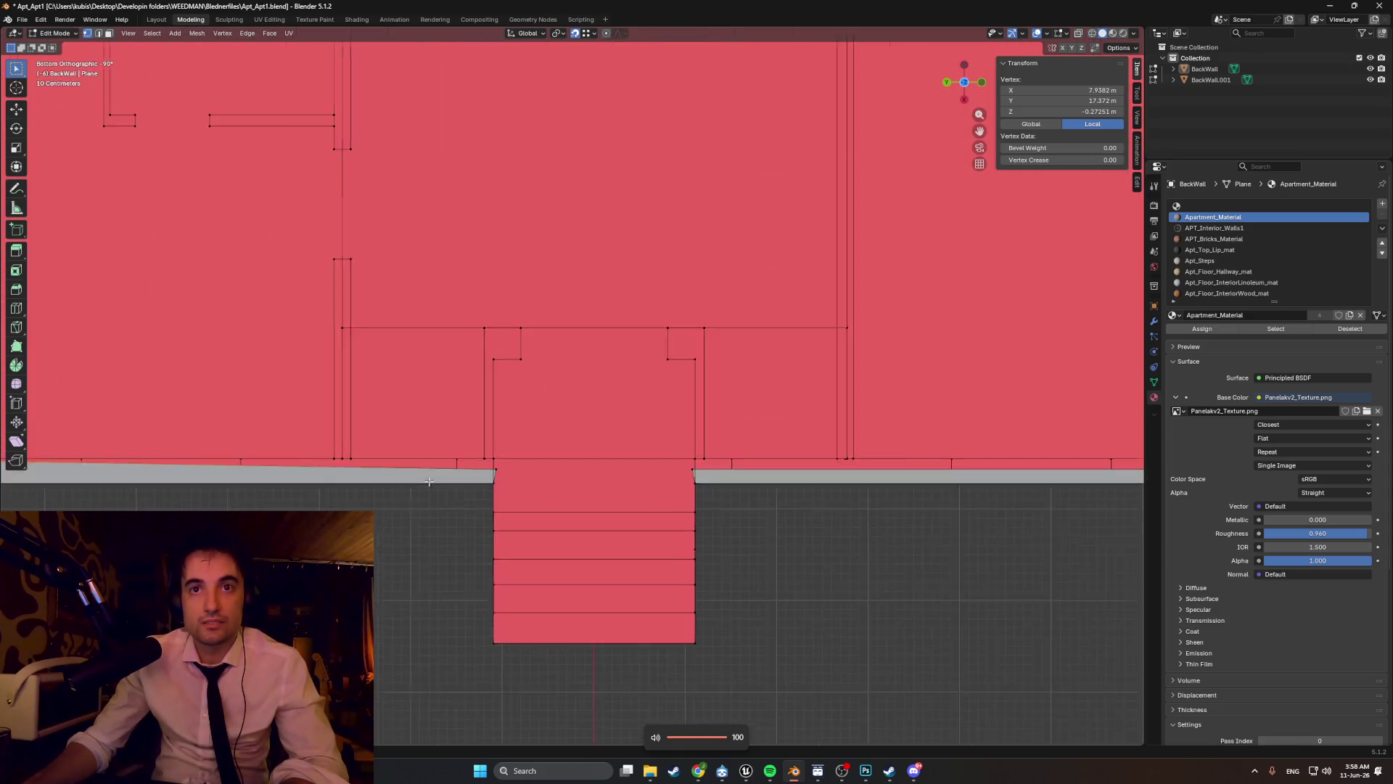
{"action": "middle_click_drag", "start_coordinate": [432, 556], "coordinate": [552, 410], "text": "shift"}
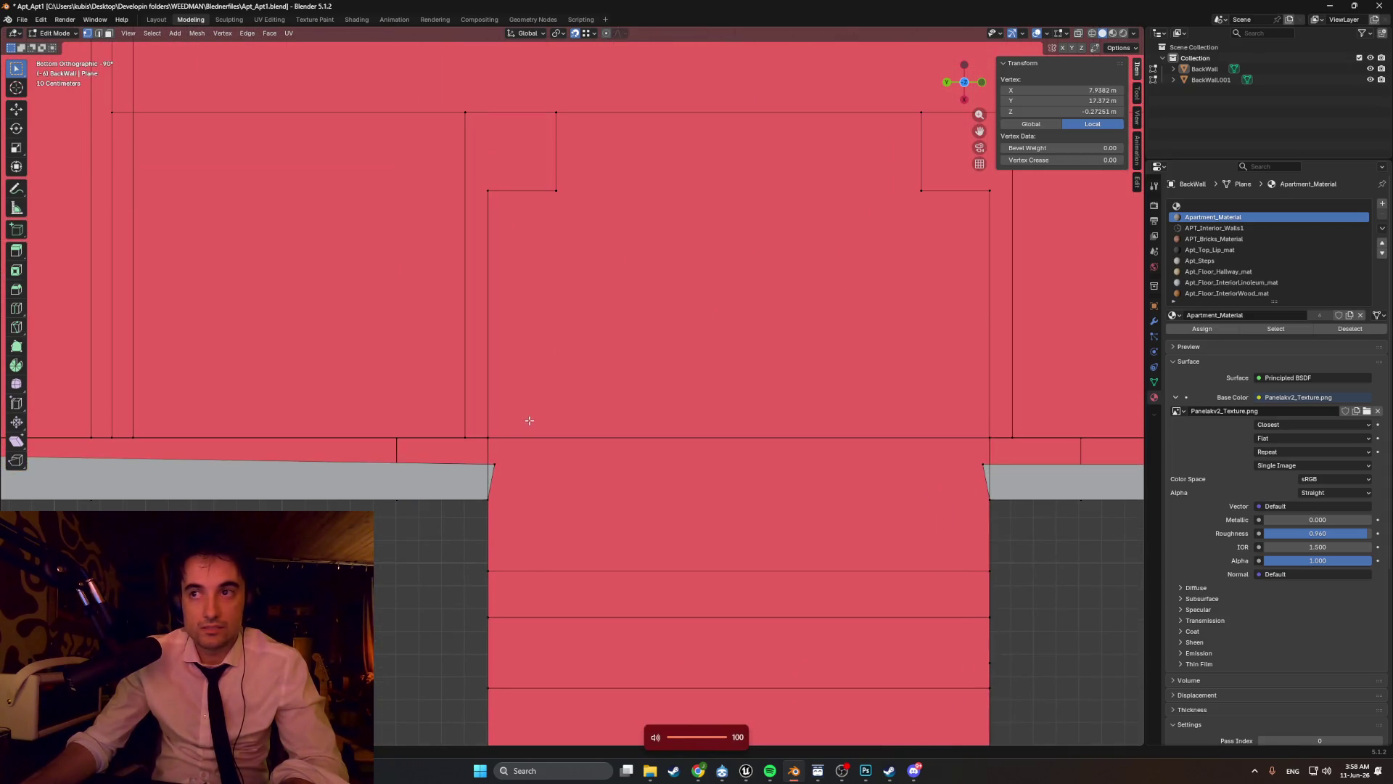
{"action": "key", "text": "g"}
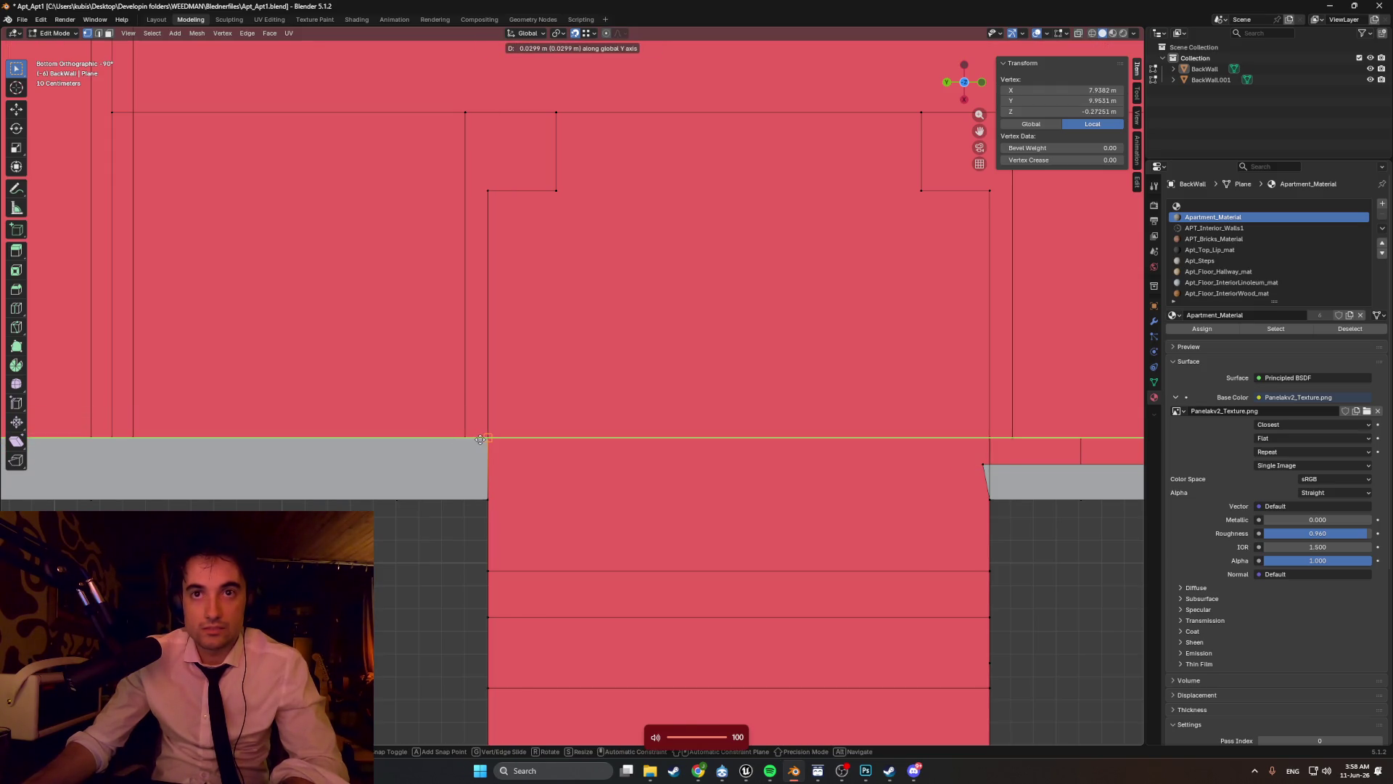
{"action": "left_click", "coordinate": [502, 439]}
- Slide the other stair-recess vertex along Y onto the wall edge line
{"action": "middle_click_drag", "start_coordinate": [751, 483], "coordinate": [451, 468], "text": "shift"}
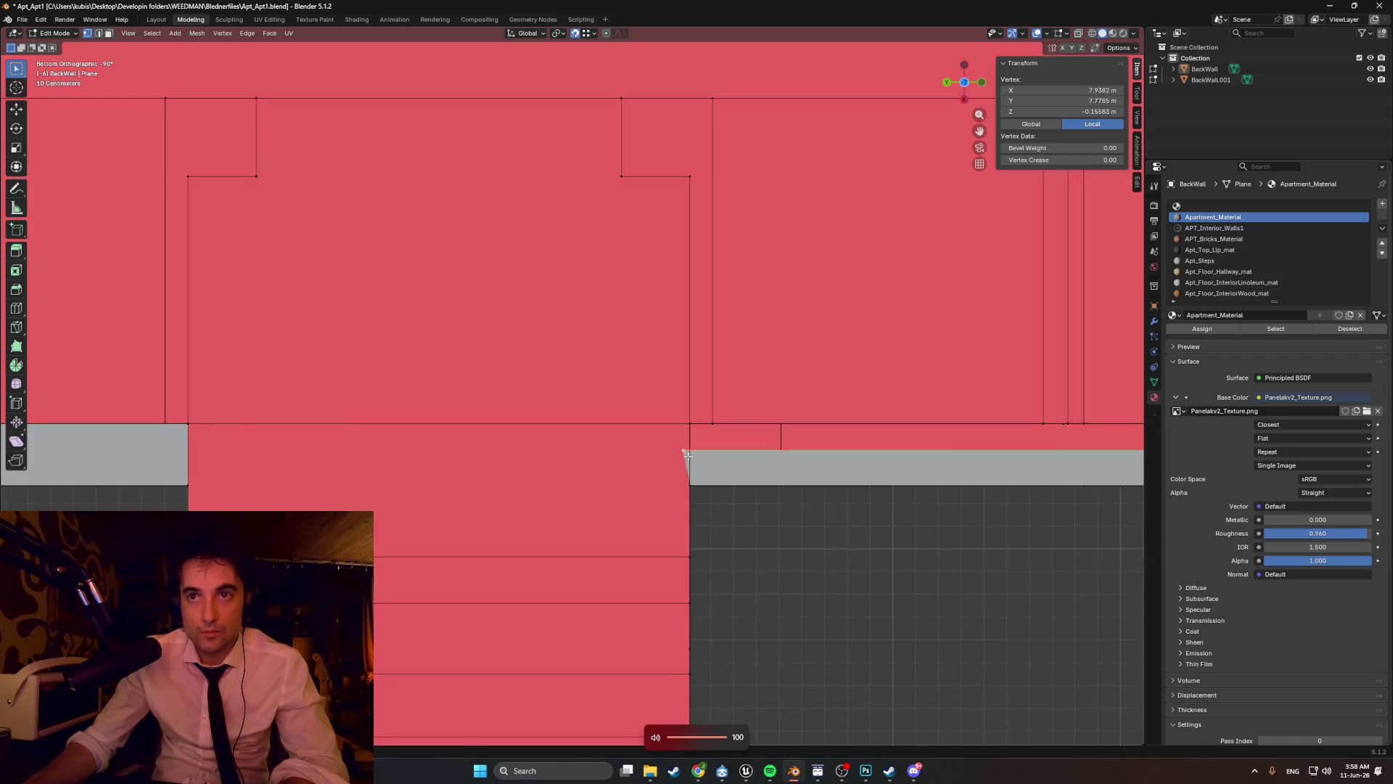
{"action": "key", "text": "g"}
{"action": "key", "text": "y"}
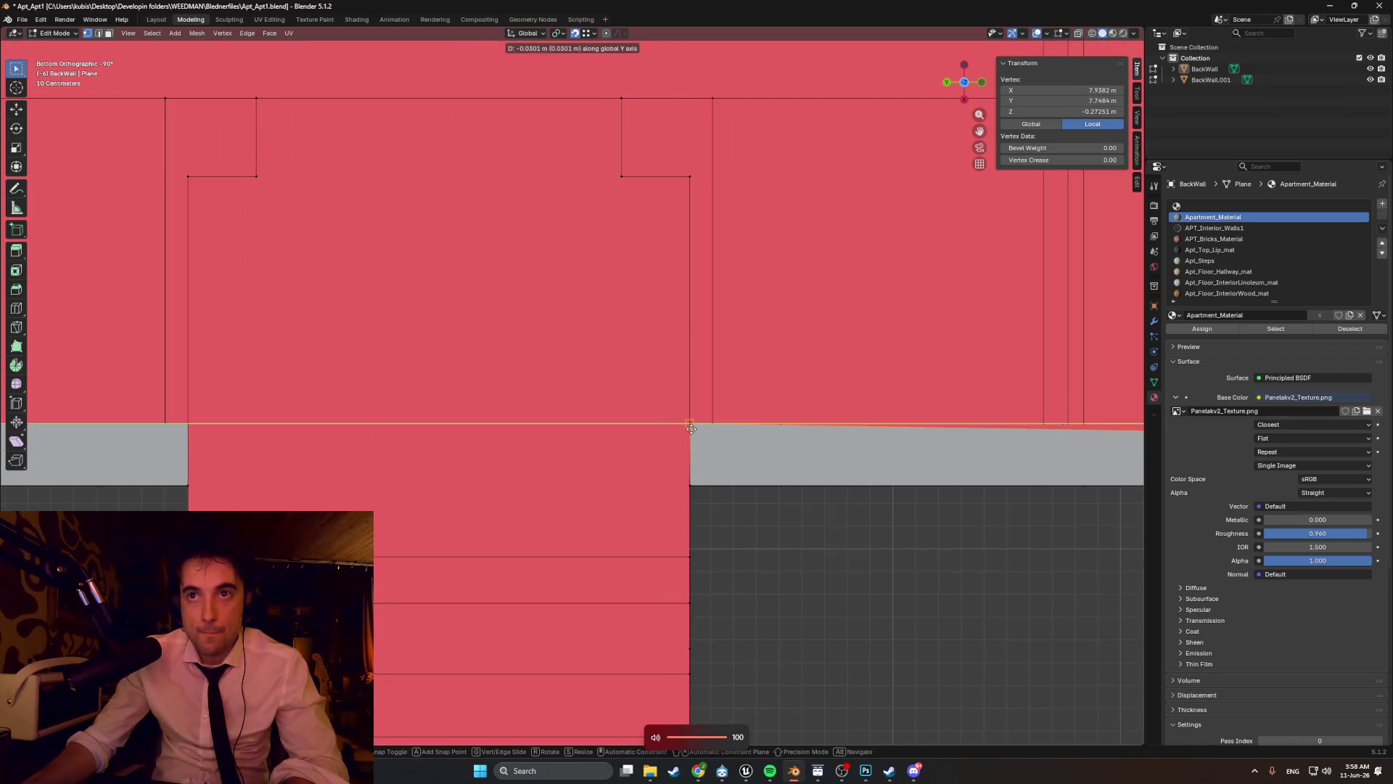
{"action": "left_click", "coordinate": [691, 429]}
{"action": "scroll", "coordinate": [691, 429], "scroll_direction": "down", "scroll_amount": 2}
- Shift the wall's bottom-right corner vertex along Y onto the ledge corner
{"action": "mouse_move", "coordinate": [691, 429]}
{"action": "middle_mouse_down", "text": "shift"}
{"action": "mouse_move", "coordinate": [626, 394]}
{"action": "mouse_move", "coordinate": [799, 425]}
{"action": "mouse_move", "coordinate": [596, 476]}
{"action": "middle_mouse_up", "text": "shift"}
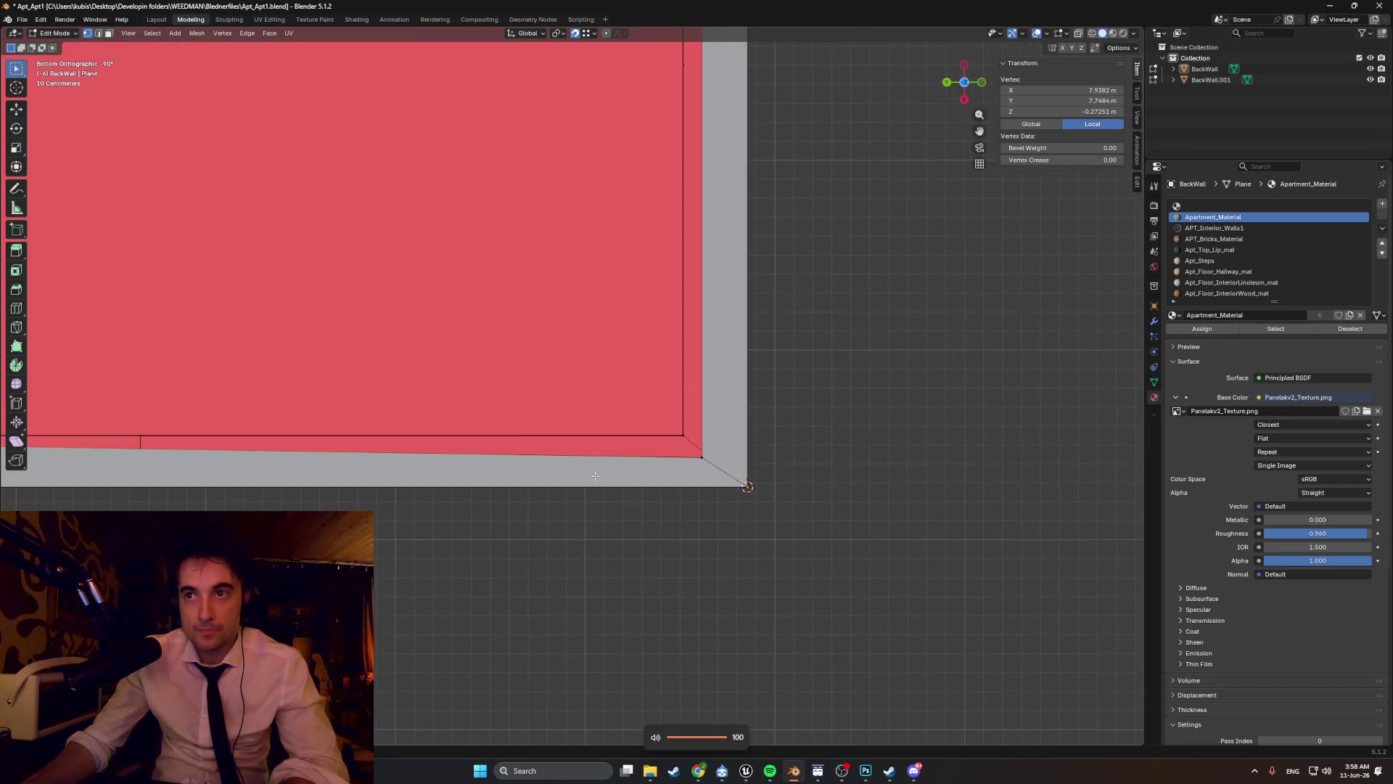
{"action": "key", "text": "g"}
{"action": "key", "text": "y"}
{"action": "left_click", "coordinate": [688, 432]}
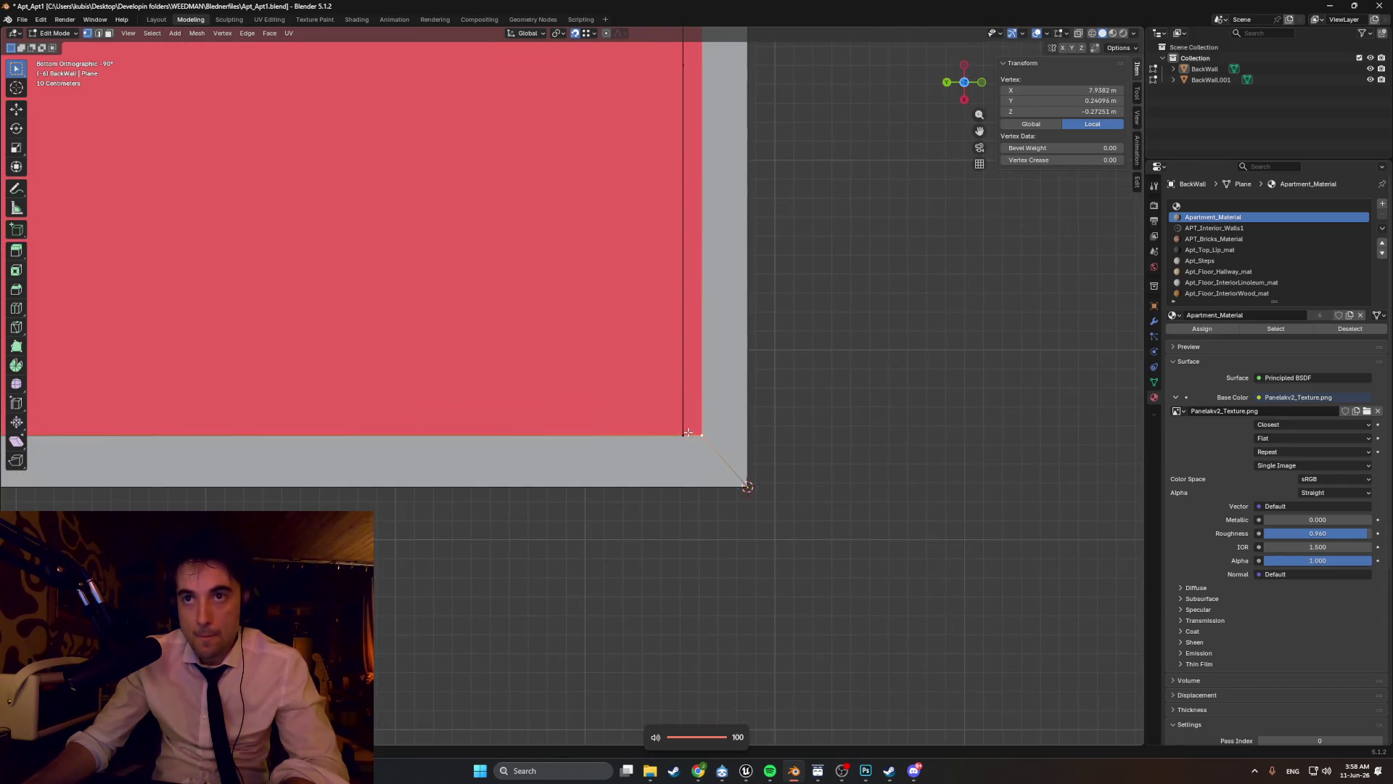
{"action": "key", "text": "g"}
{"action": "key", "text": "y"}
{"action": "left_click", "coordinate": [693, 436]}
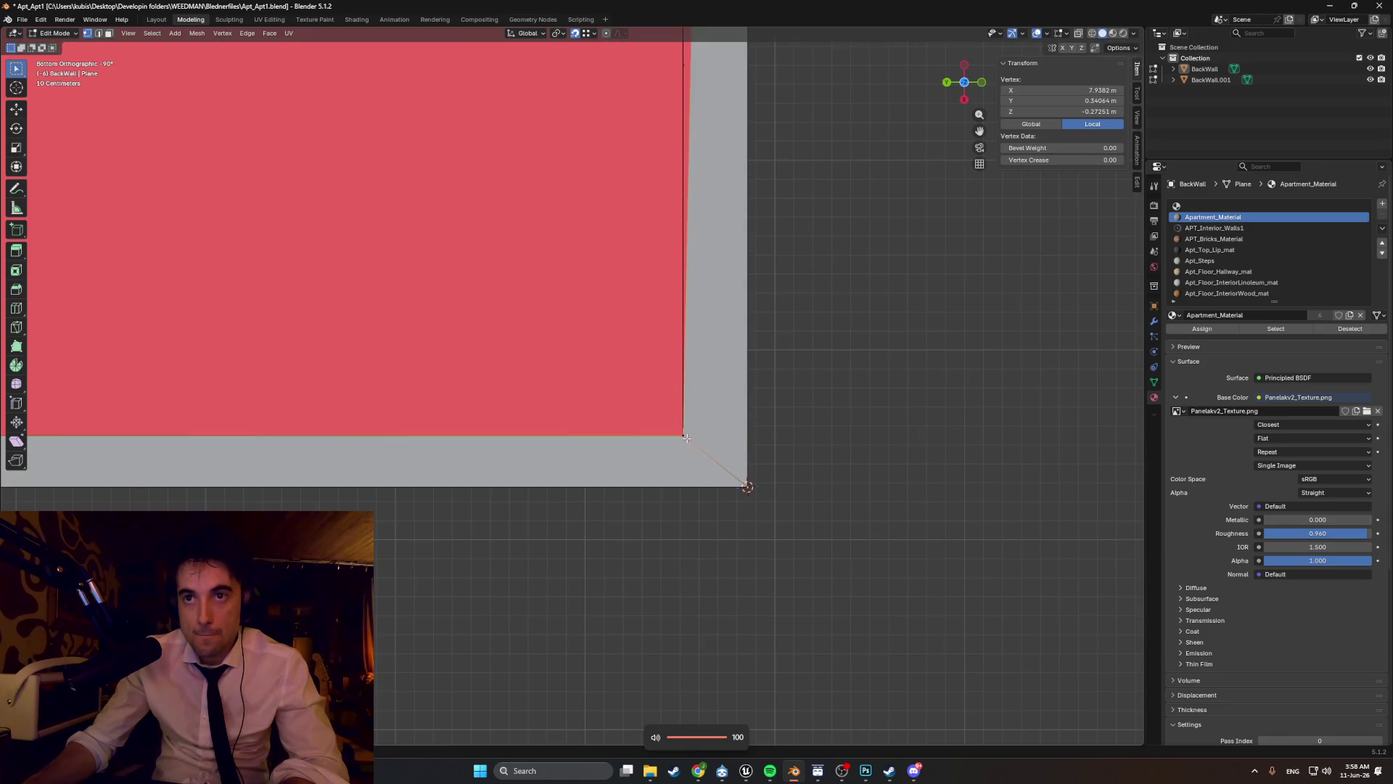
{"action": "scroll", "coordinate": [653, 508], "scroll_direction": "up", "scroll_amount": 3}
{"action": "mouse_move", "coordinate": [653, 508]}
{"action": "middle_mouse_down", "text": "shift"}
{"action": "mouse_move", "coordinate": [634, 427]}
{"action": "mouse_move", "coordinate": [543, 314]}
{"action": "mouse_move", "coordinate": [451, 312]}
{"action": "mouse_move", "coordinate": [472, 314]}
{"action": "mouse_move", "coordinate": [466, 329]}
{"action": "mouse_move", "coordinate": [368, 225]}
{"action": "middle_mouse_up", "text": "shift"}
- In bottom ortho view, start sliding the vertex along X toward the wall corner
{"action": "key", "text": "ctrl+KP_7"}
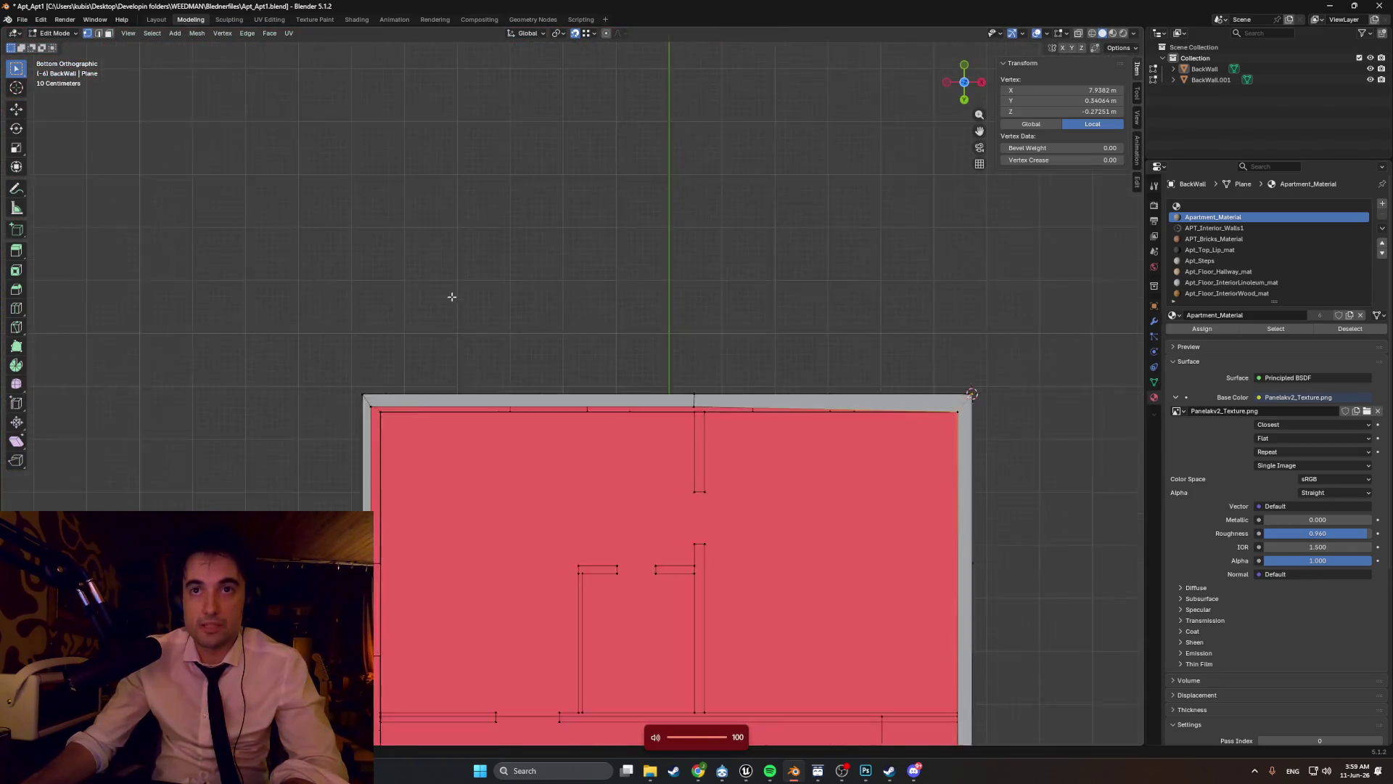
{"action": "scroll", "coordinate": [548, 371], "scroll_direction": "up", "scroll_amount": 4}
{"action": "scroll", "coordinate": [548, 371], "scroll_direction": "up", "scroll_amount": 5}
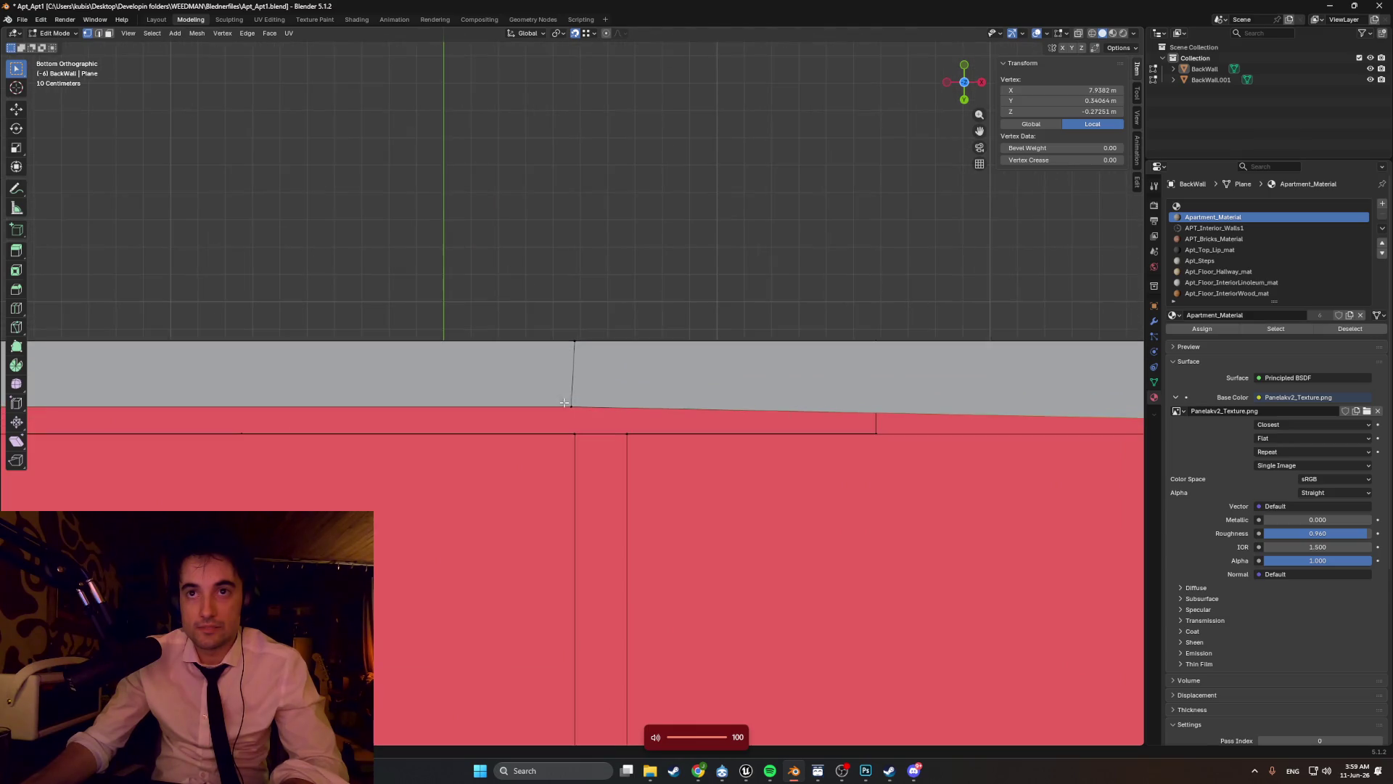
{"action": "left_click_drag", "start_coordinate": [558, 393], "coordinate": [577, 433]}
{"action": "key", "text": "g"}
{"action": "key", "text": "x"}
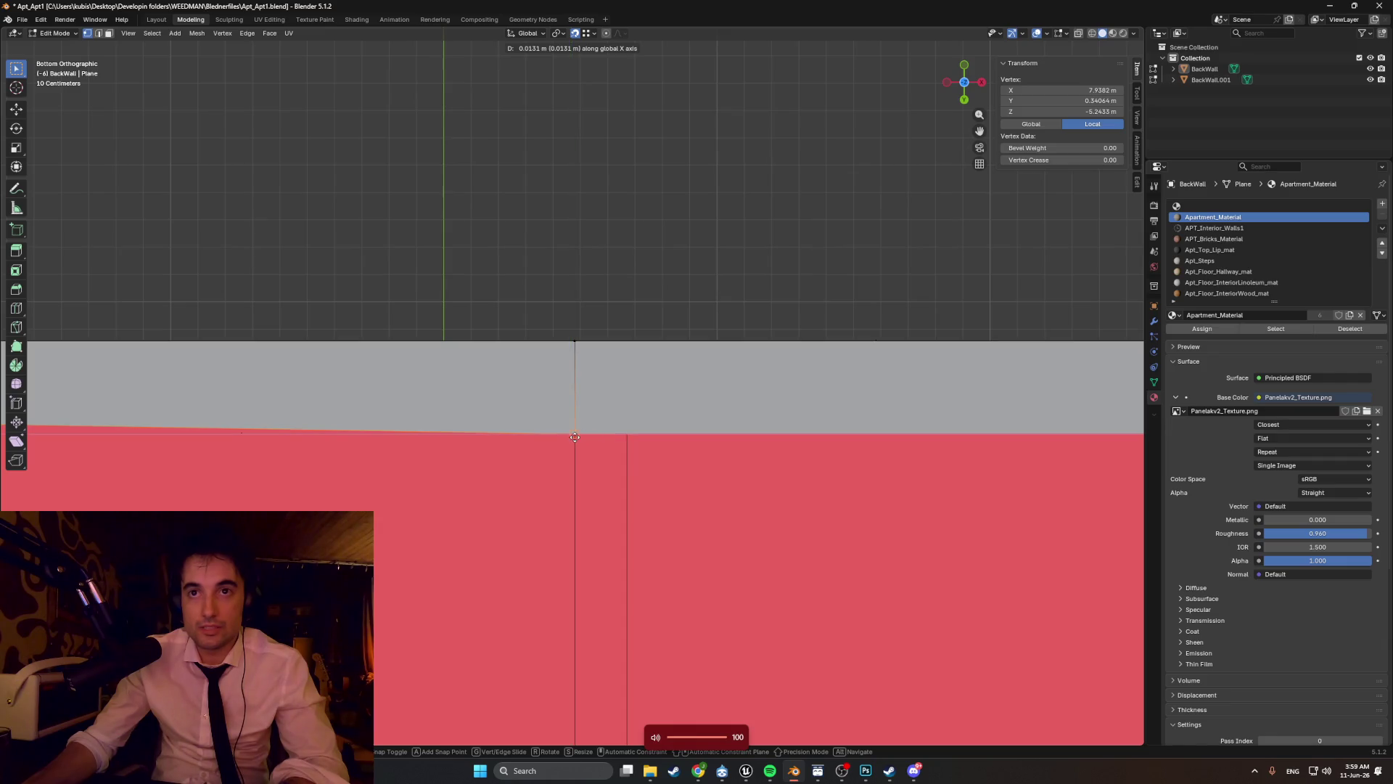
{"action": "scroll", "coordinate": [577, 436], "scroll_direction": "down", "scroll_amount": 7}
{"action": "scroll", "coordinate": [389, 394], "scroll_direction": "left", "scroll_amount": 5}
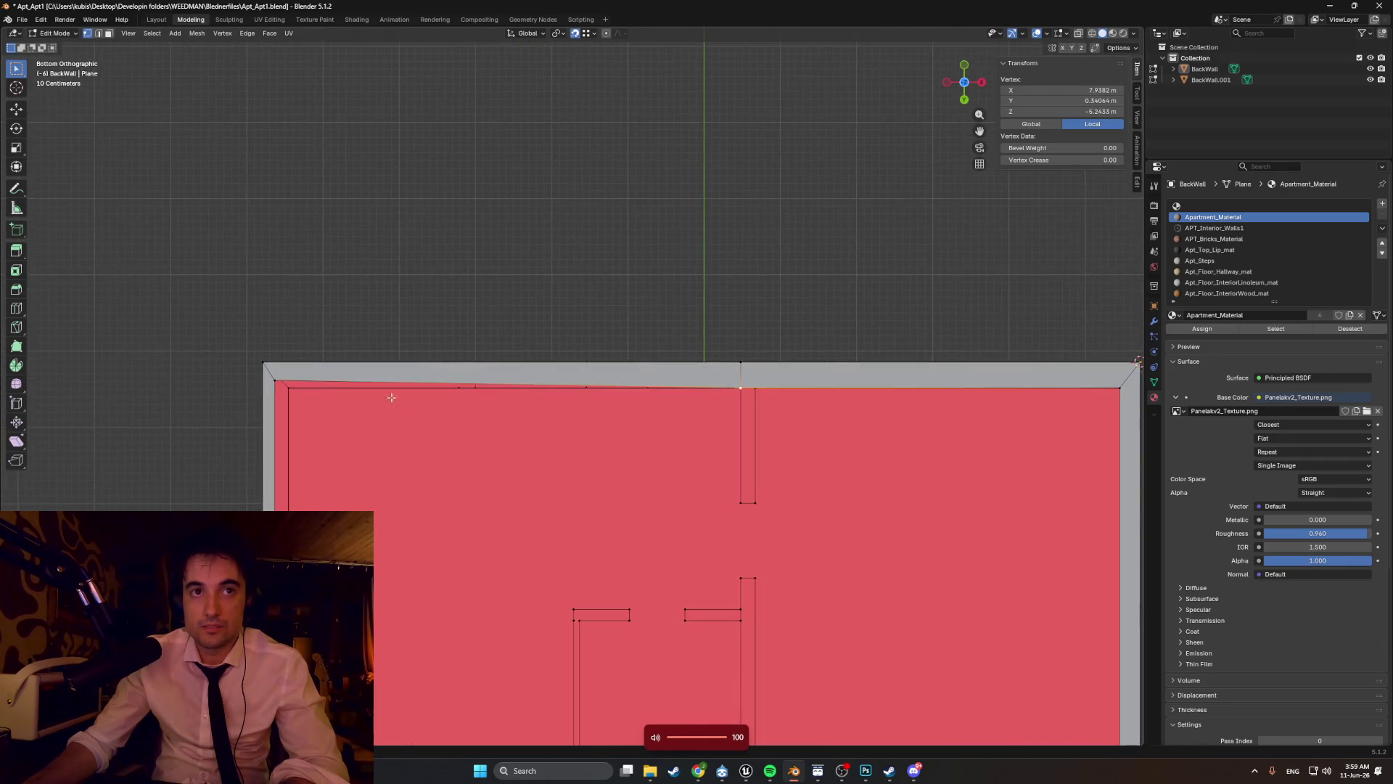
{"action": "scroll", "coordinate": [169, 388], "scroll_direction": "up", "scroll_amount": 3}
{"action": "scroll", "coordinate": [169, 389], "scroll_direction": "down", "scroll_amount": 1}
{"action": "scroll", "coordinate": [217, 385], "scroll_direction": "left", "scroll_amount": 4, "text": "ctrl"}
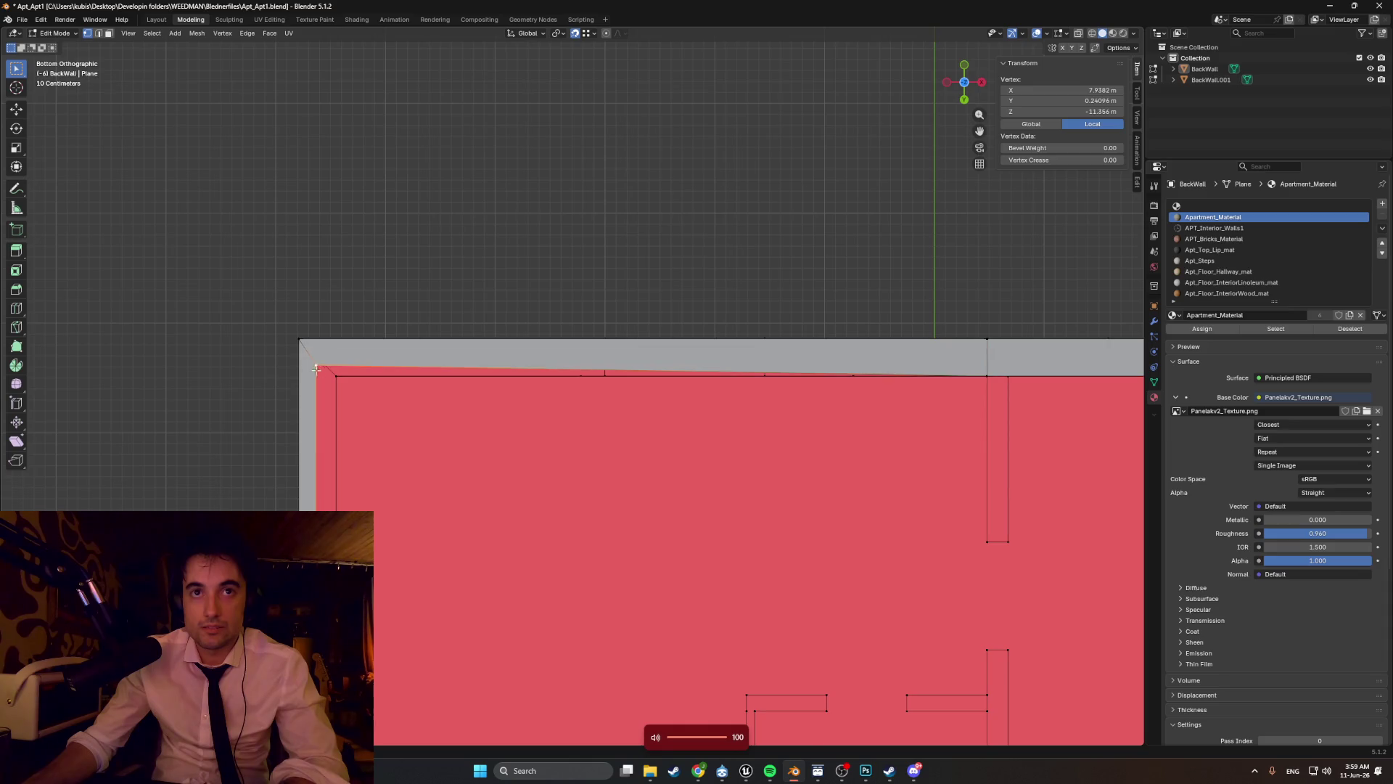
- Align the far corner vertex along Y and then along X
{"action": "key", "text": "g"}
{"action": "key", "text": "y"}
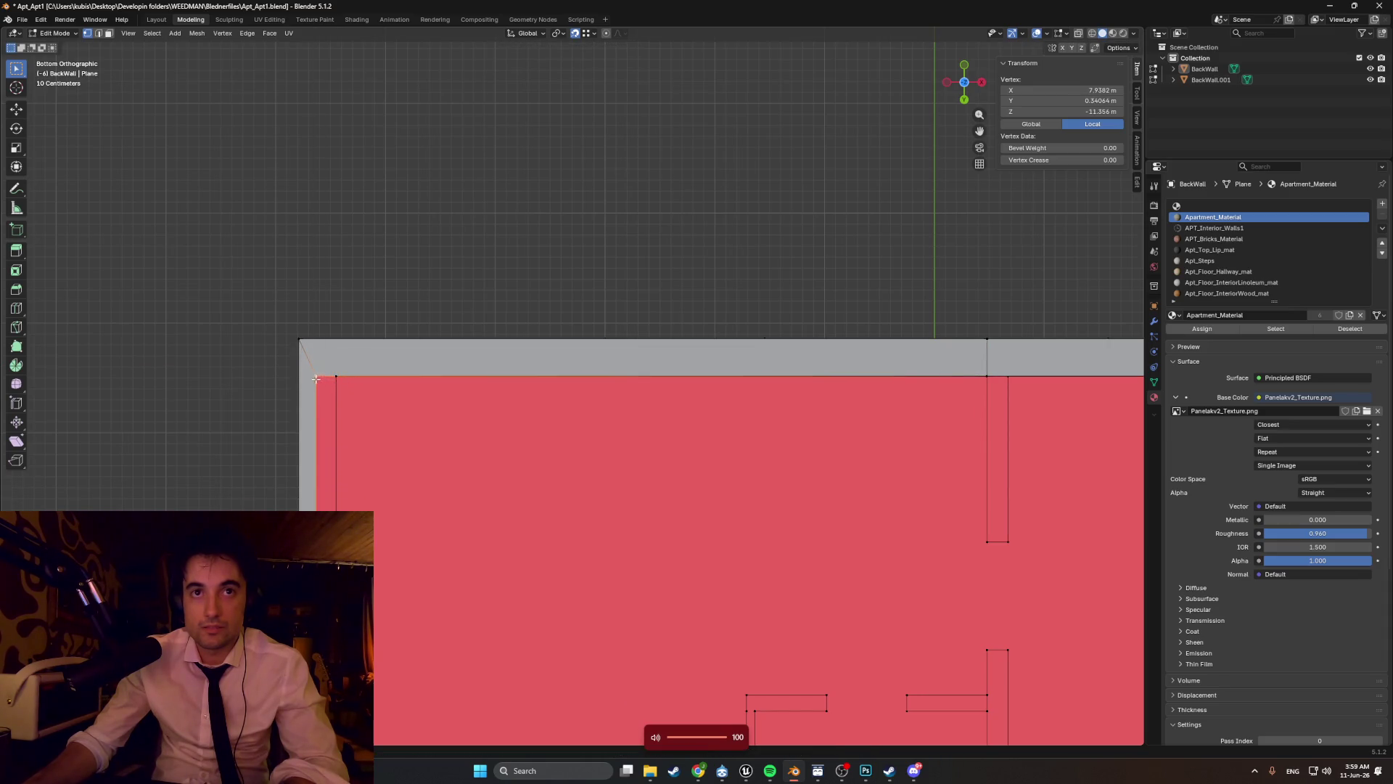
{"action": "key", "text": "g"}
{"action": "key", "text": "x"}
{"action": "left_click", "coordinate": [346, 378]}
- Move the selected underside vertex along Y, then along X, into line
{"action": "scroll", "coordinate": [346, 378], "scroll_direction": "down", "scroll_amount": 2}
{"action": "scroll", "coordinate": [392, 472], "scroll_direction": "down", "scroll_amount": 4, "text": "shift"}
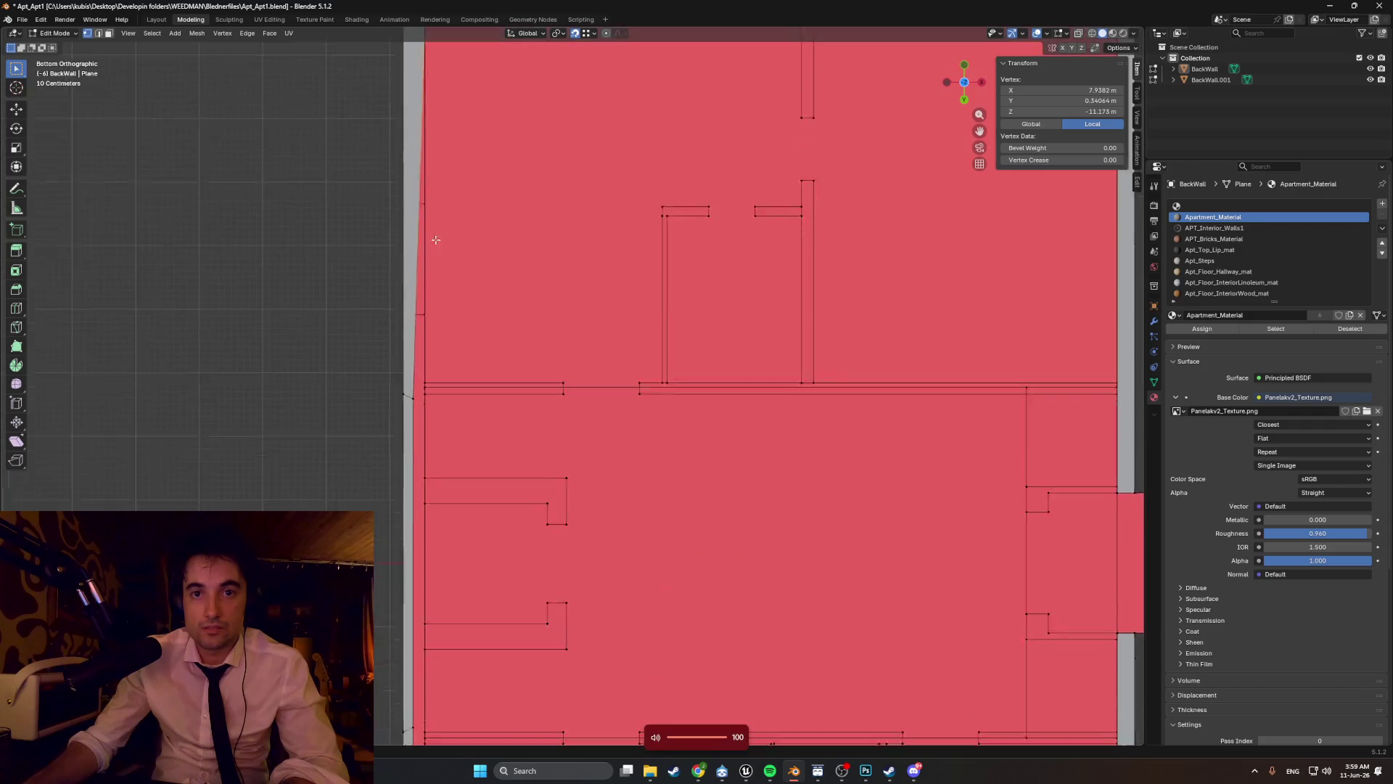
{"action": "scroll", "coordinate": [423, 326], "scroll_direction": "up", "scroll_amount": 3}
{"action": "scroll", "coordinate": [423, 326], "scroll_direction": "up", "scroll_amount": 2}
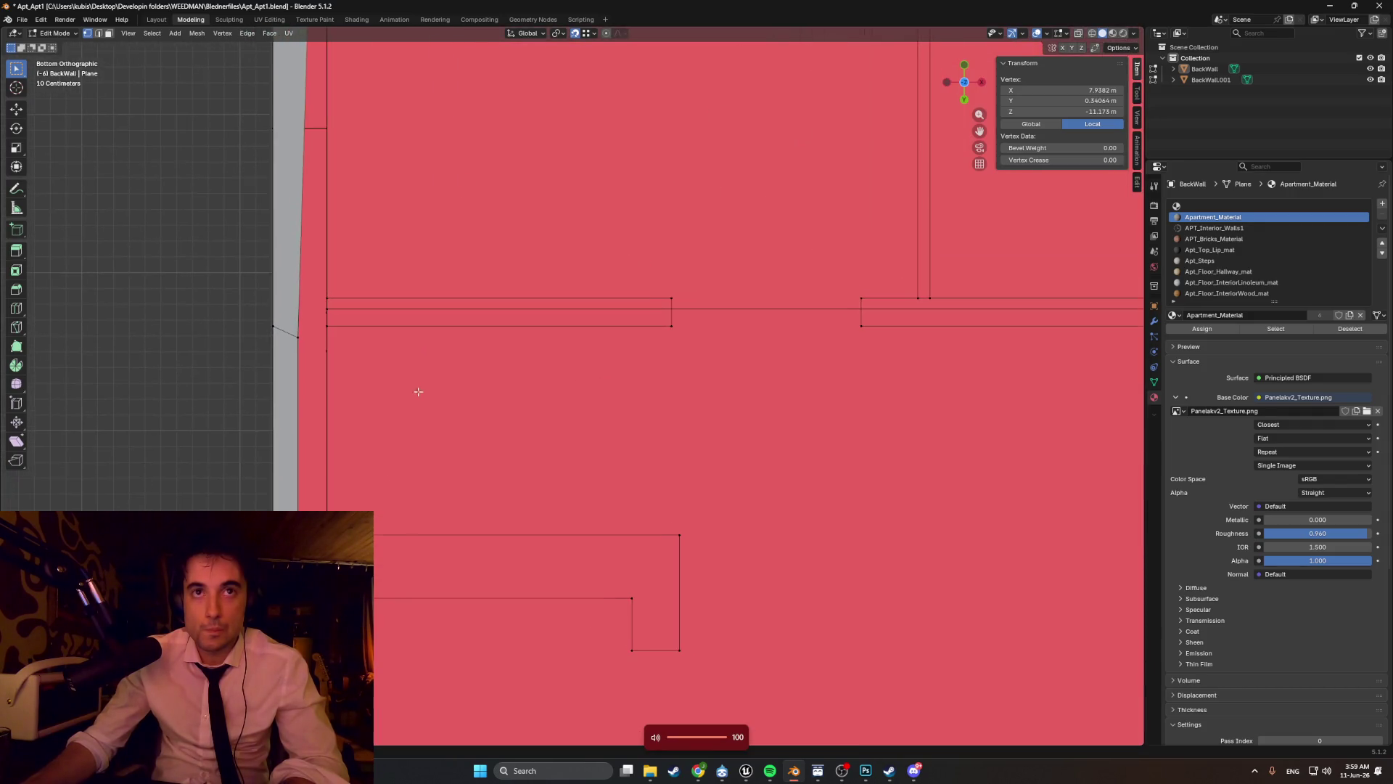
{"action": "key", "text": "g"}
{"action": "key", "text": "y"}
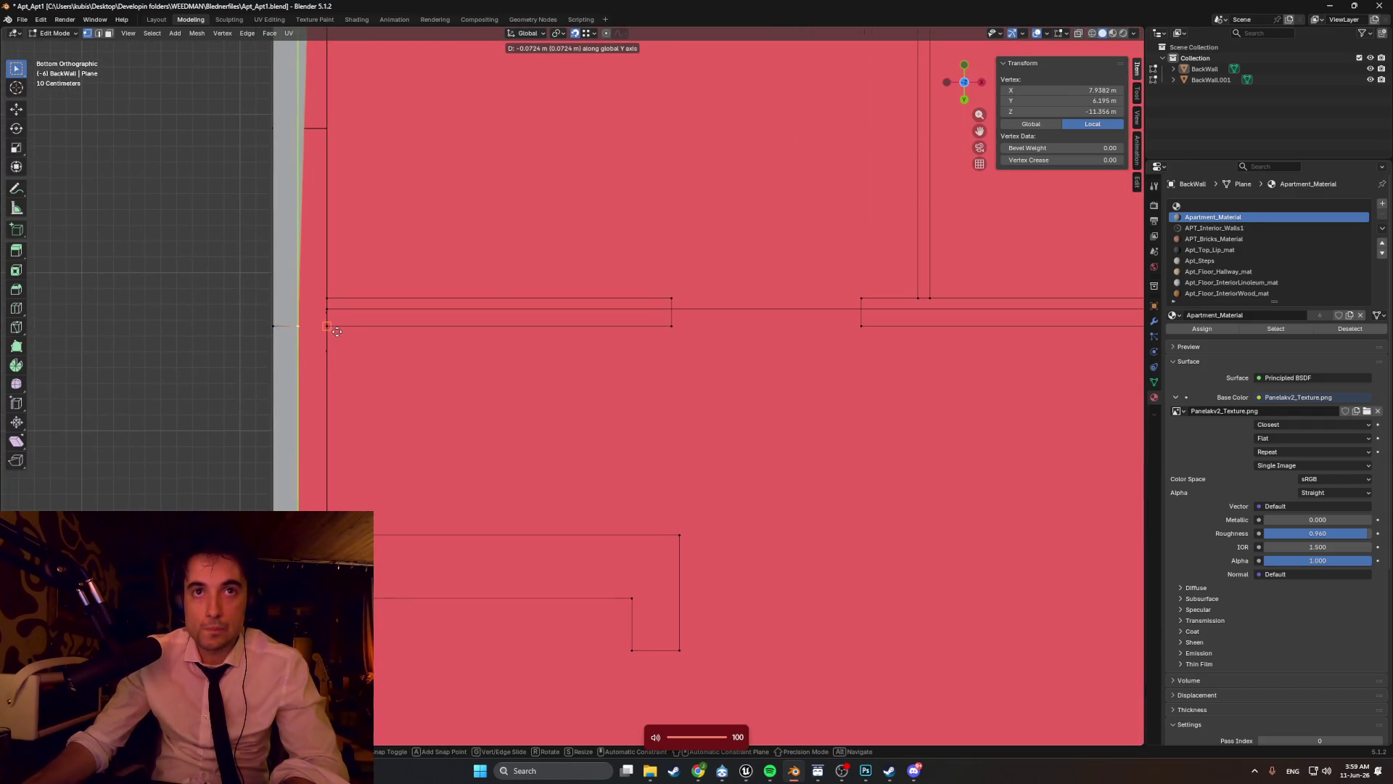
{"action": "left_click", "coordinate": [337, 331]}
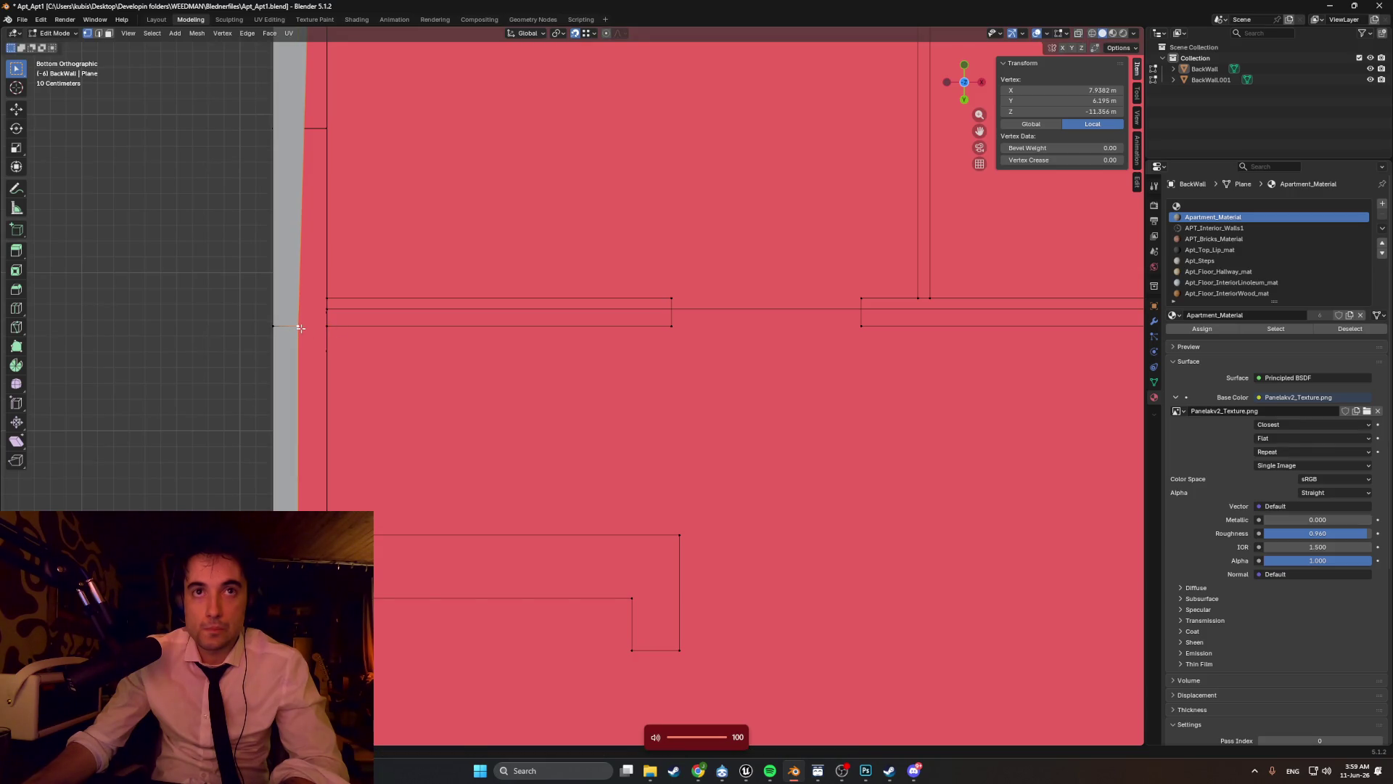
{"action": "key", "text": "g"}
{"action": "key", "text": "x"}
{"action": "left_click", "coordinate": [329, 329]}
- Slide the left edge vertex along Y to straighten the left edge
{"action": "mouse_move", "coordinate": [330, 329]}
{"action": "middle_mouse_down", "text": "shift"}
{"action": "mouse_move", "coordinate": [411, 435]}
{"action": "mouse_move", "coordinate": [466, 395]}
{"action": "mouse_move", "coordinate": [448, 357]}
{"action": "middle_mouse_up", "text": "shift"}
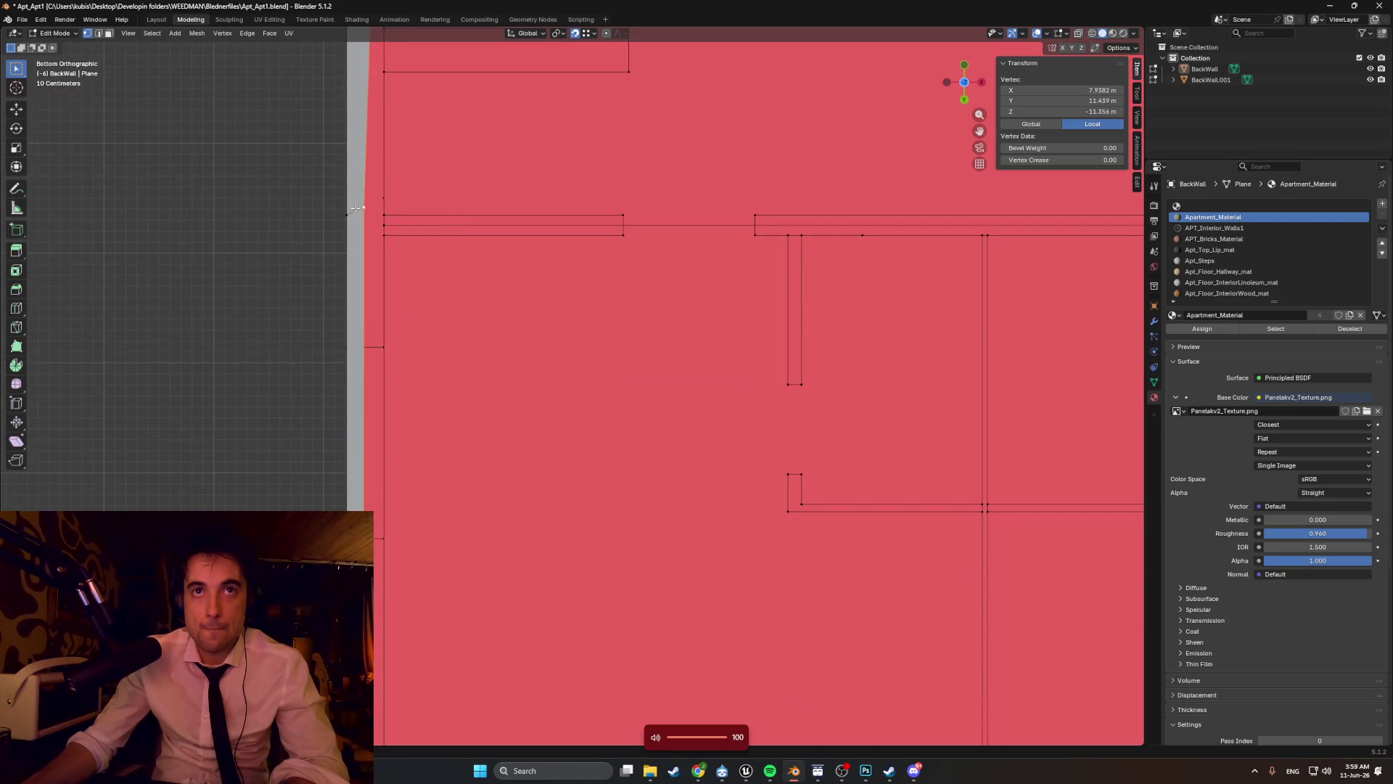
{"action": "key", "text": "g"}
{"action": "key", "text": "x"}
{"action": "key", "text": "y"}
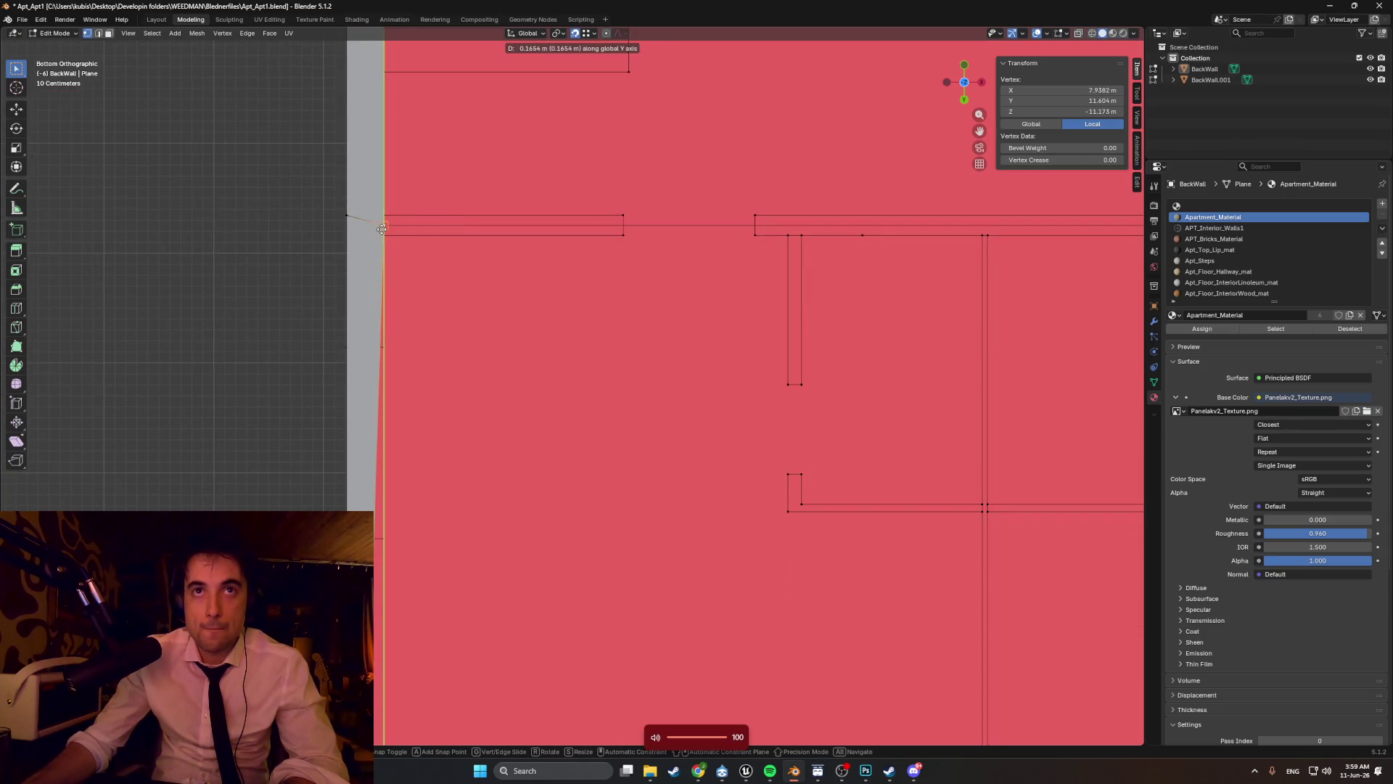
{"action": "left_click", "coordinate": [383, 218]}
{"action": "scroll", "coordinate": [435, 188], "scroll_direction": "down", "scroll_amount": 1}
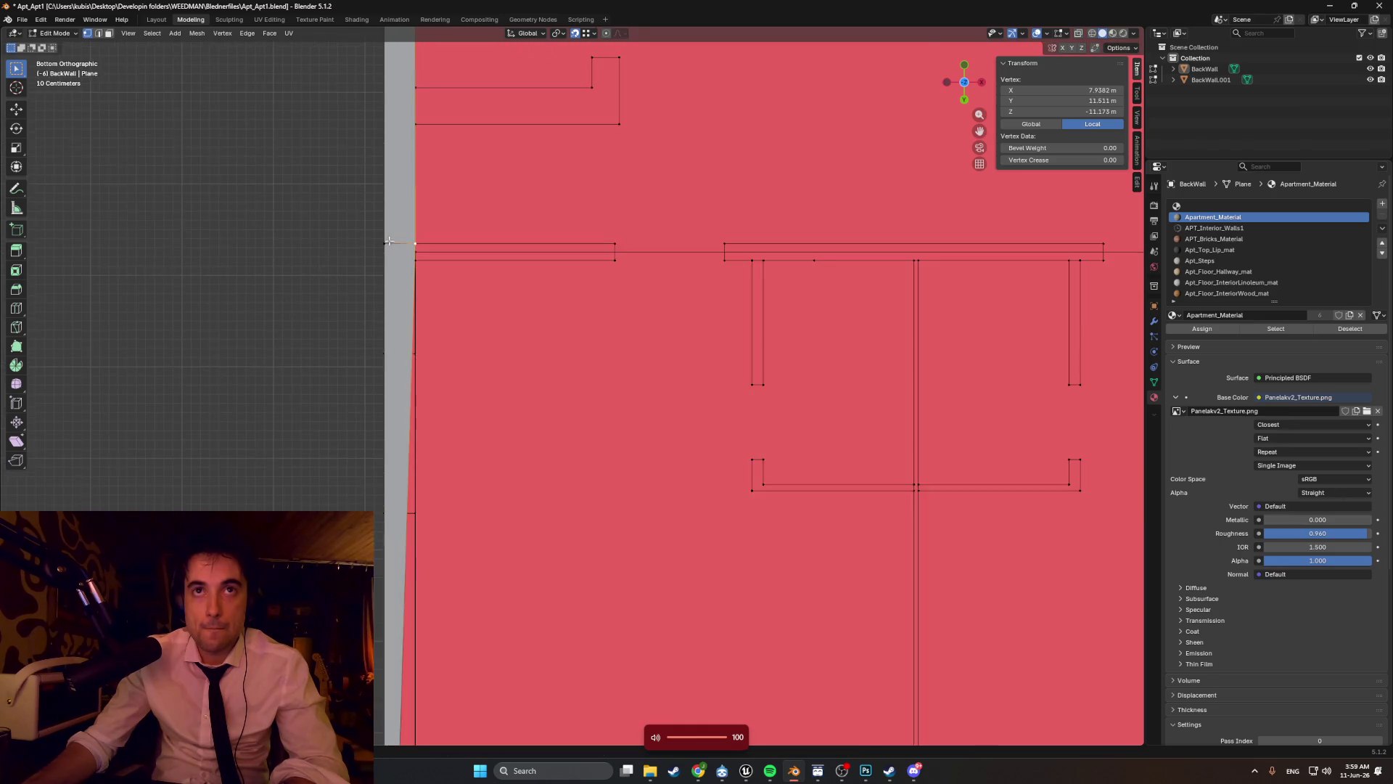
{"action": "scroll", "coordinate": [467, 166], "scroll_direction": "down", "scroll_amount": 3, "text": "shift"}
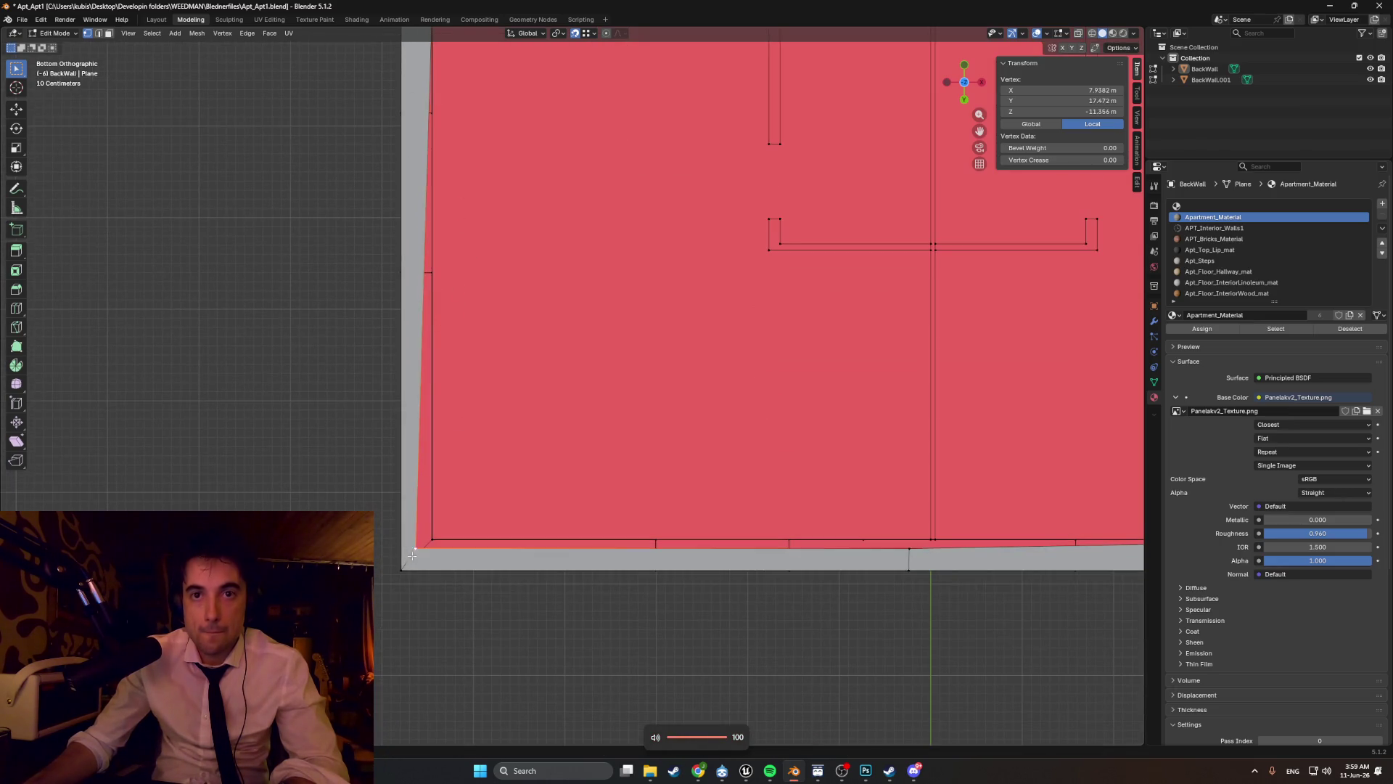
- Line up the bottom-left corner vertex with the wall using two axis-locked moves
{"action": "key", "text": "g"}
{"action": "key", "text": "y"}
{"action": "left_click", "coordinate": [434, 538]}
{"action": "key", "text": "g"}
{"action": "key", "text": "z"}
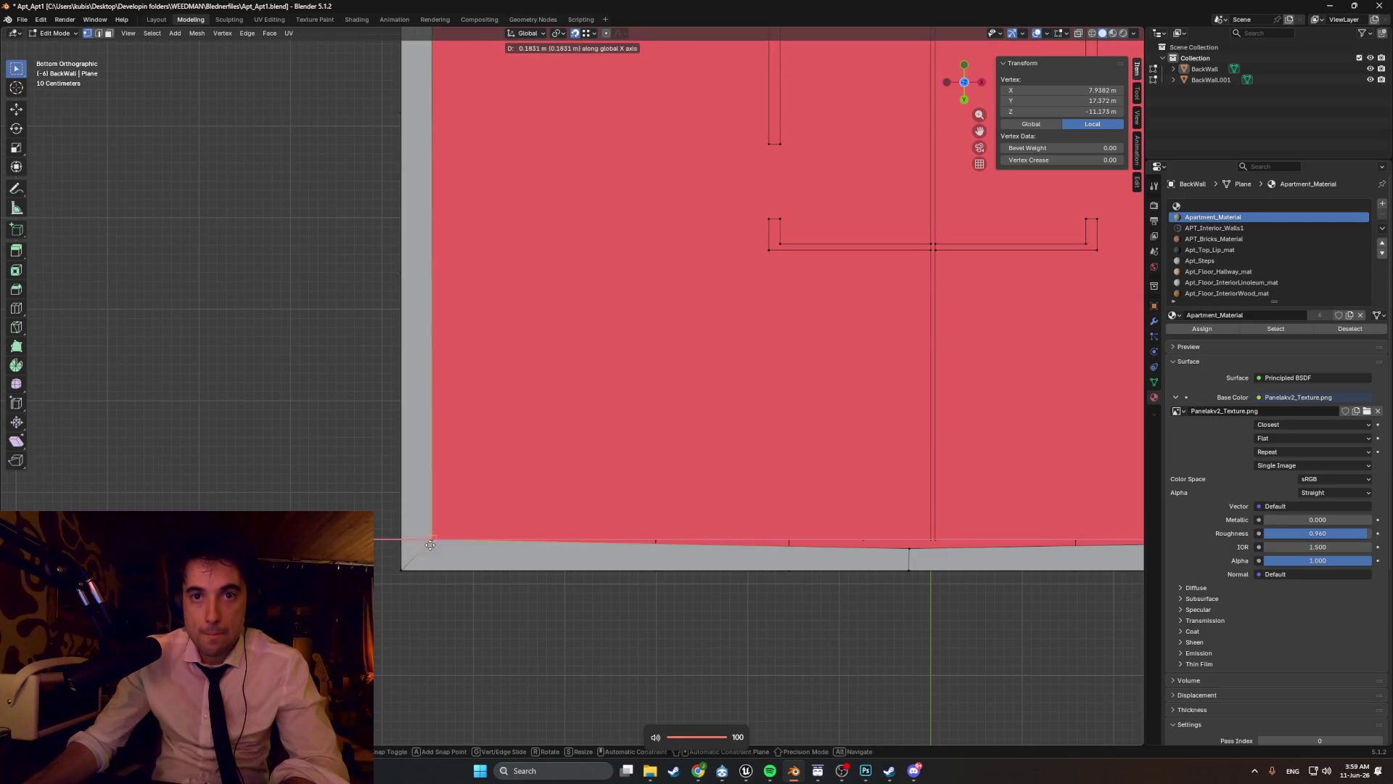
{"action": "left_click", "coordinate": [435, 543]}
{"action": "scroll", "coordinate": [482, 504], "scroll_direction": "down", "scroll_amount": 5, "text": "ctrl"}
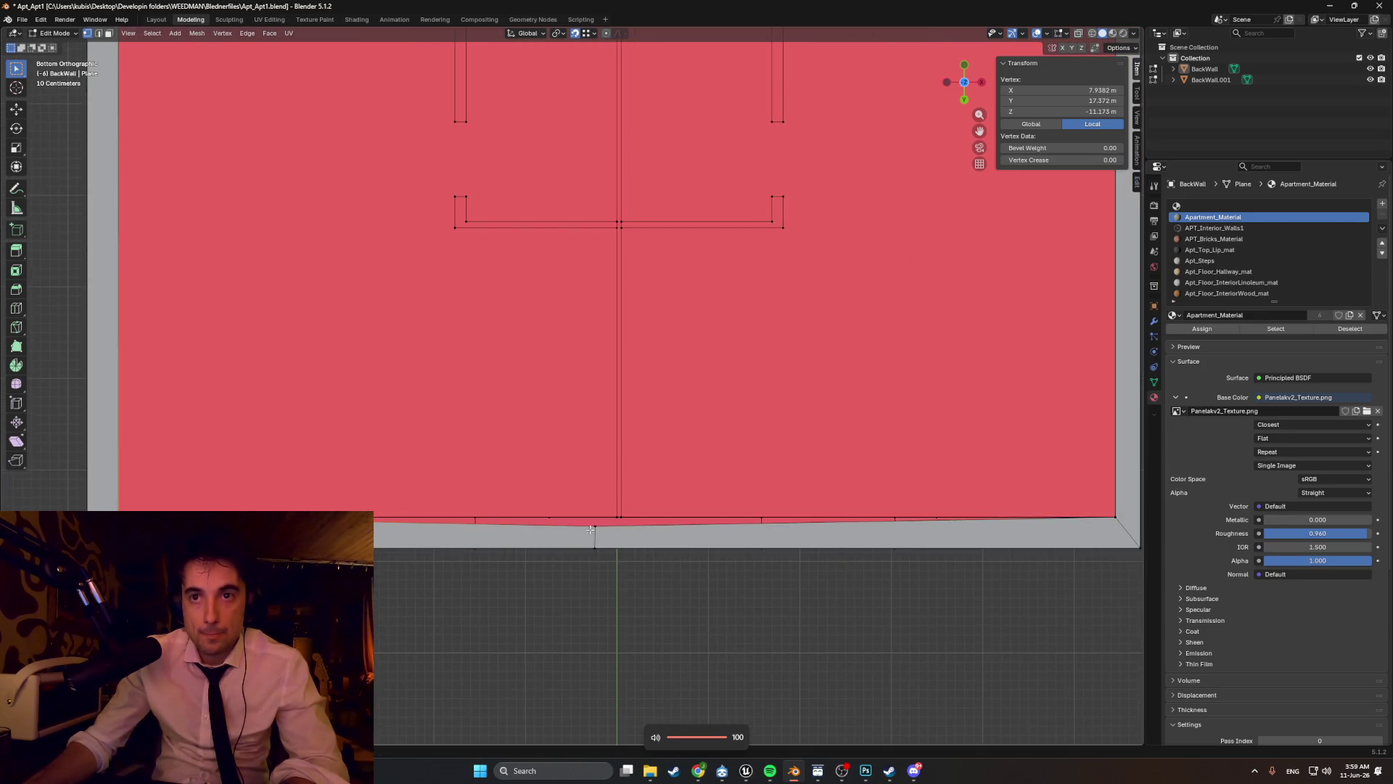
- Level the bottom edge by moving its vertex along Y
{"action": "key", "text": "g"}
{"action": "key", "text": "y"}
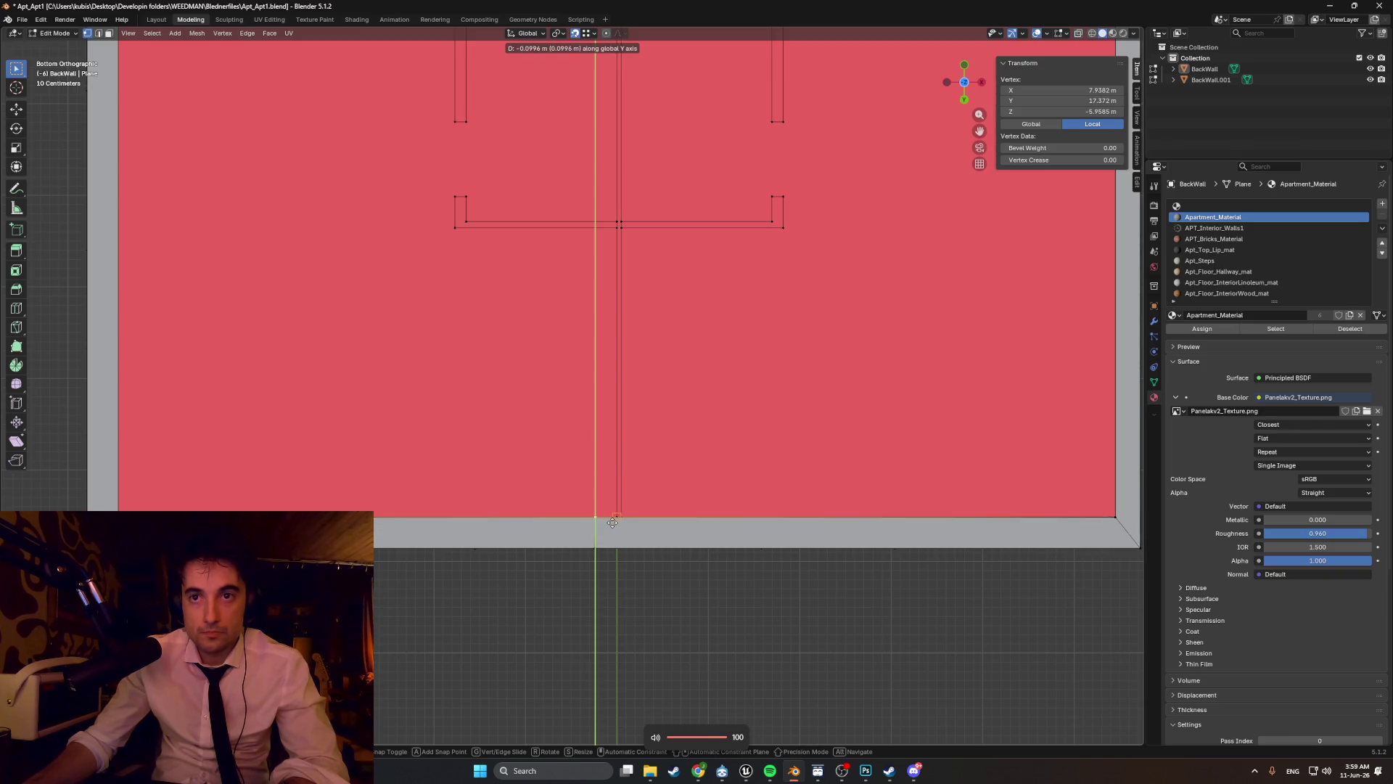
{"action": "left_click", "coordinate": [613, 523]}
{"action": "scroll", "coordinate": [612, 508], "scroll_direction": "down", "scroll_amount": 5}
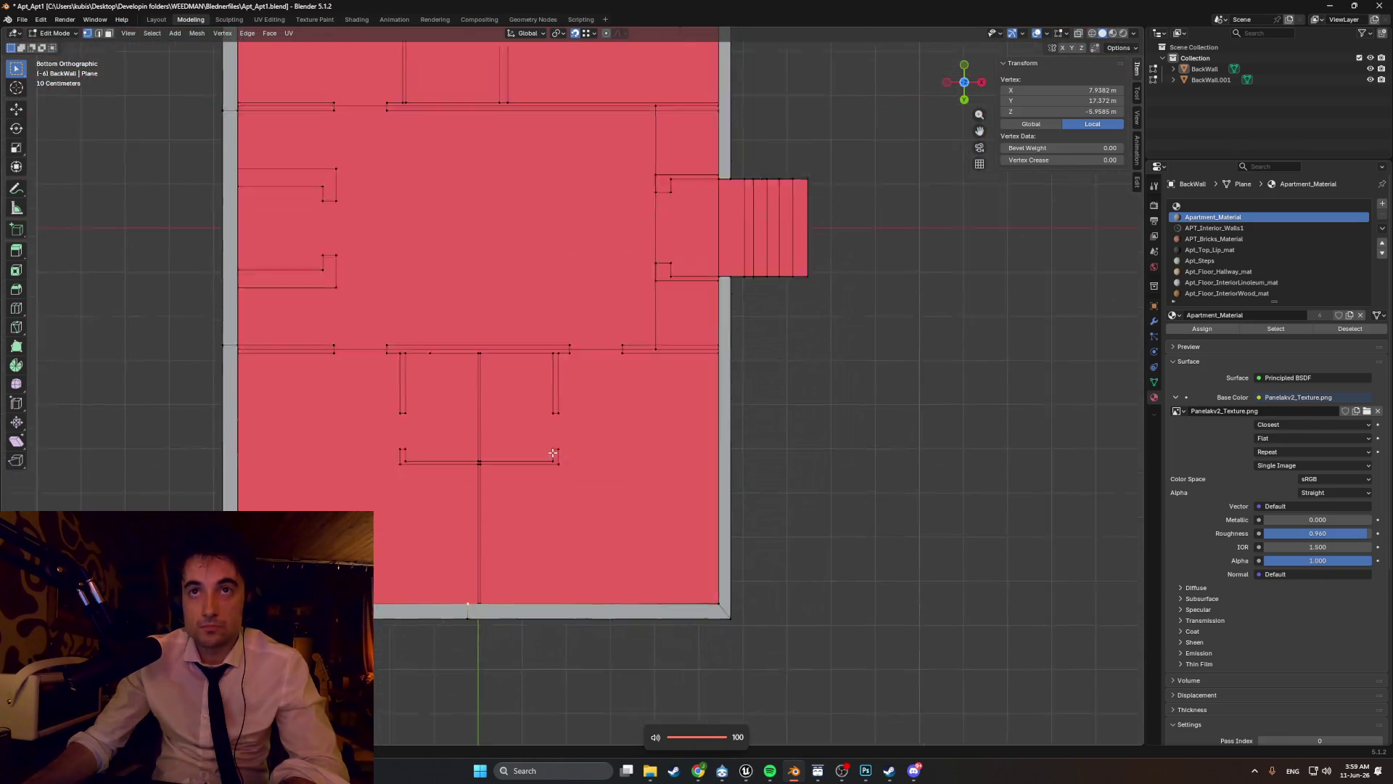
{"action": "scroll", "coordinate": [537, 372], "scroll_direction": "up", "scroll_amount": 5, "text": "shift"}
- Orbit around BackWall to inspect the repaired red underside and the front facade
{"action": "mouse_move", "coordinate": [536, 428]}
{"action": "middle_mouse_down", "text": "shift"}
{"action": "mouse_move", "coordinate": [529, 345]}
{"action": "mouse_move", "coordinate": [501, 381]}
{"action": "mouse_move", "coordinate": [251, 420]}
{"action": "mouse_move", "coordinate": [327, 395]}
{"action": "mouse_move", "coordinate": [554, 426]}
{"action": "mouse_move", "coordinate": [578, 404]}
{"action": "mouse_move", "coordinate": [18, 466]}
{"action": "middle_mouse_up", "text": "shift"}
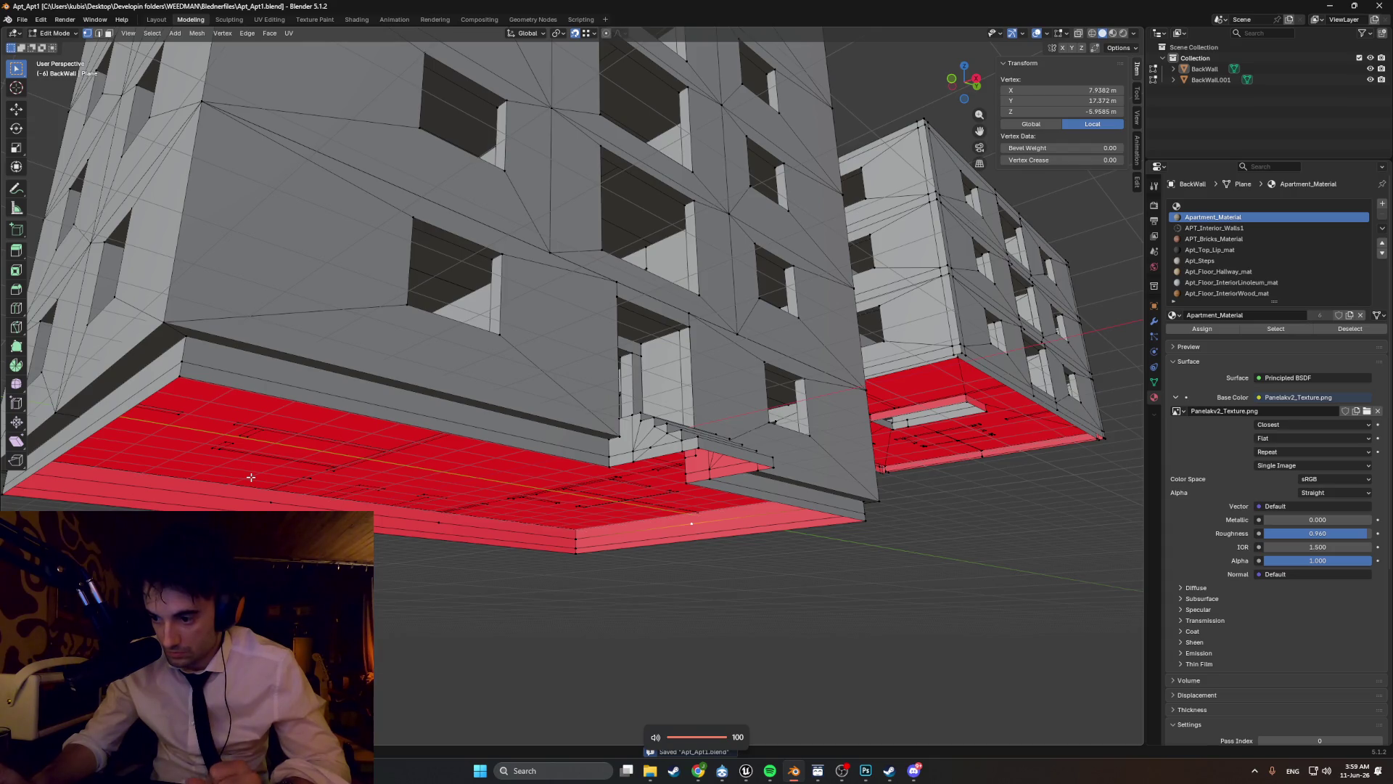
{"action": "mouse_move", "coordinate": [174, 431]}
{"action": "middle_mouse_down"}
{"action": "mouse_move", "coordinate": [314, 358]}
{"action": "mouse_move", "coordinate": [284, 370]}
{"action": "middle_mouse_up"}
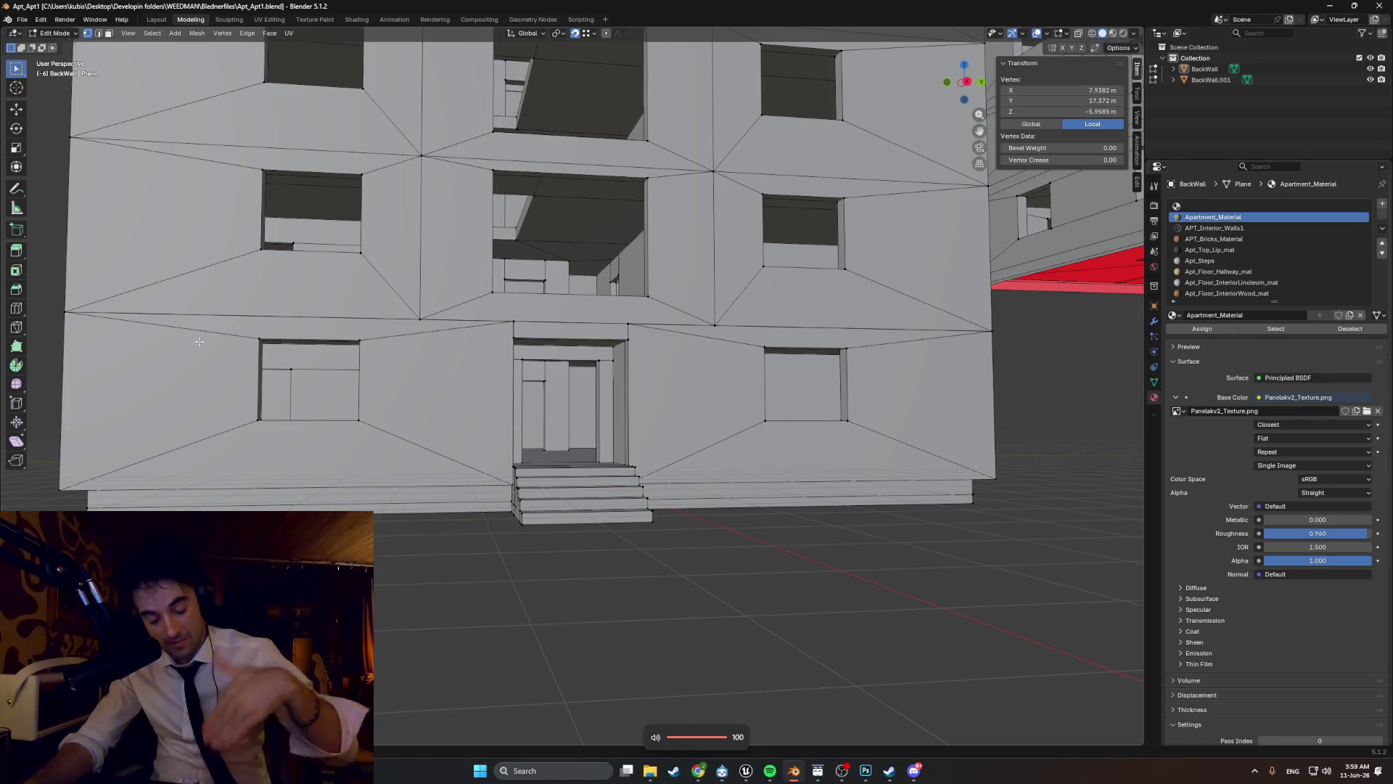
{"action": "middle_click_drag", "start_coordinate": [200, 341], "coordinate": [232, 350]}
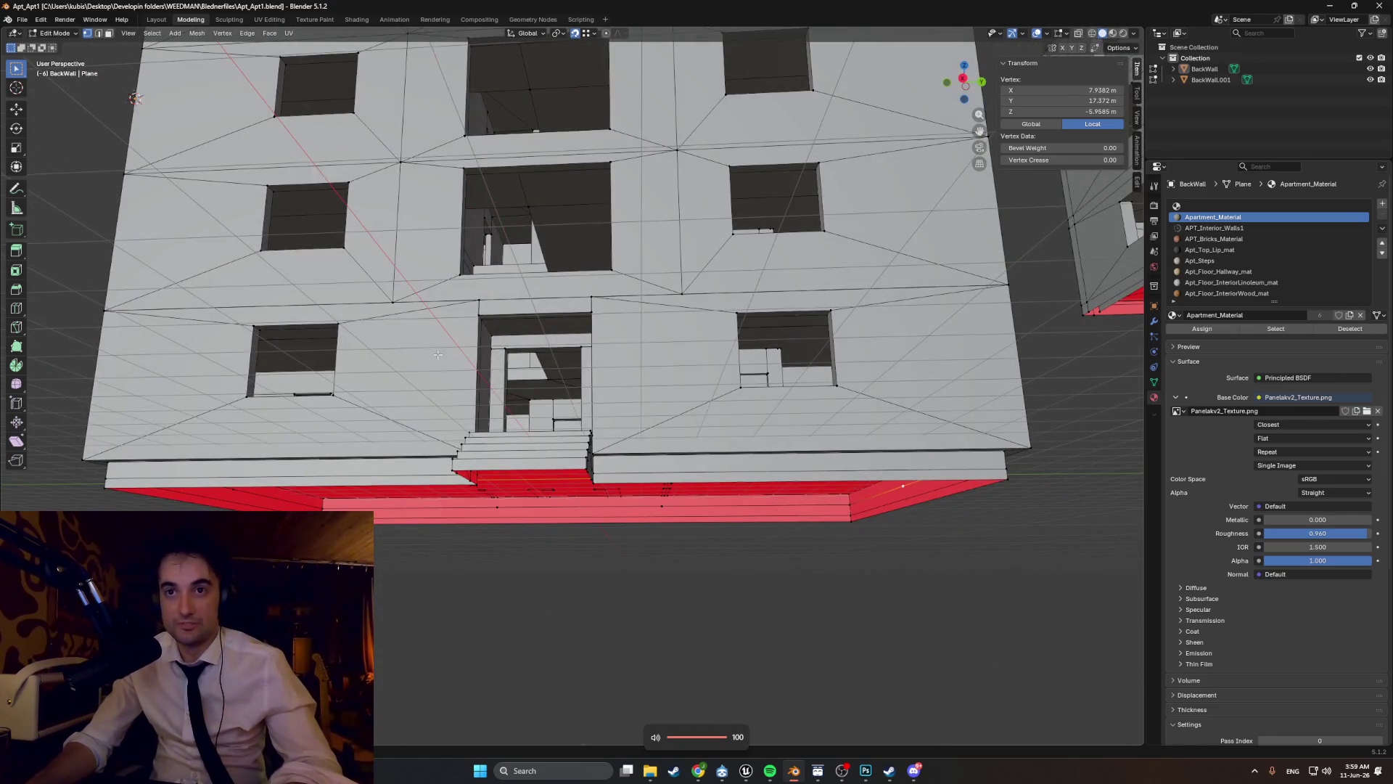
{"action": "middle_click_drag", "start_coordinate": [815, 474], "coordinate": [860, 483]}
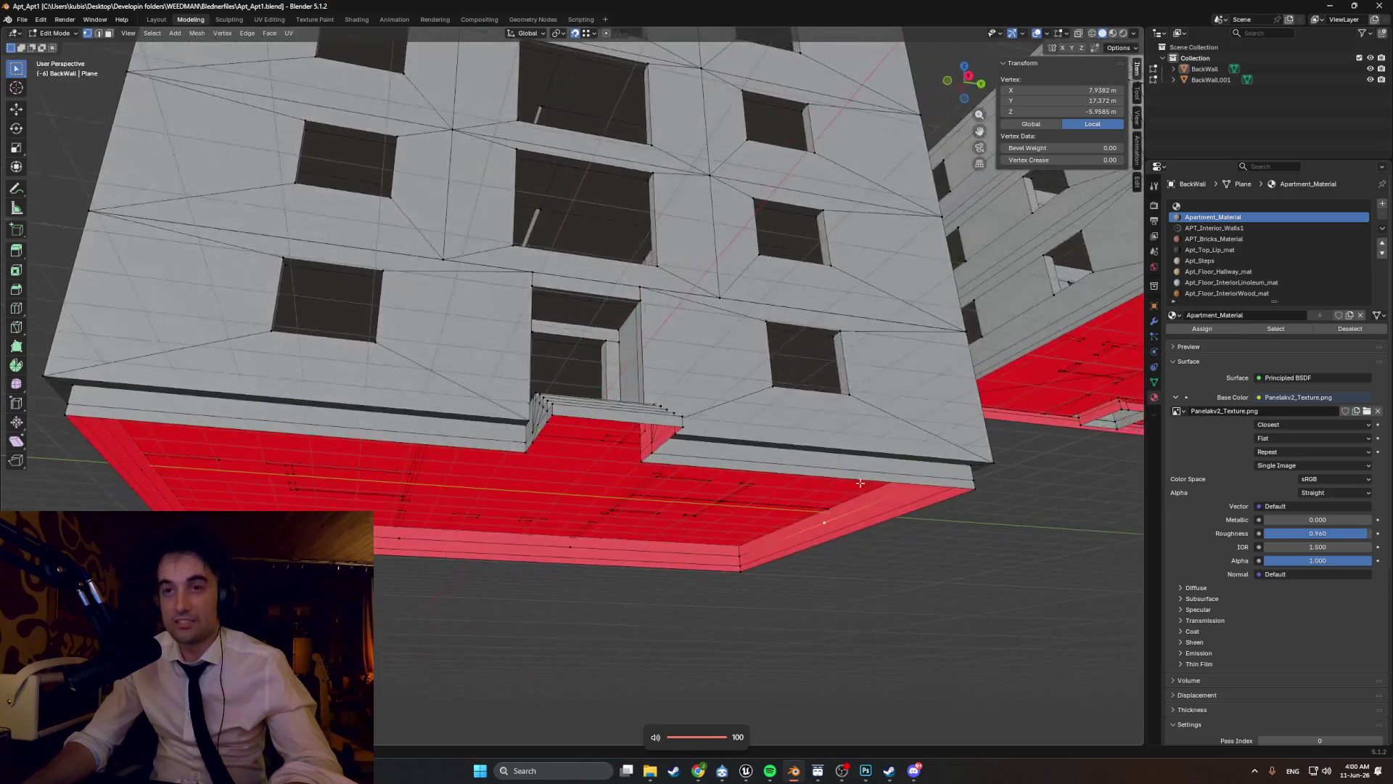
{"action": "mouse_move", "coordinate": [821, 427]}
{"action": "middle_mouse_down"}
{"action": "mouse_move", "coordinate": [755, 494]}
{"action": "mouse_move", "coordinate": [762, 507]}
{"action": "mouse_move", "coordinate": [588, 586]}
{"action": "mouse_move", "coordinate": [733, 529]}
{"action": "mouse_move", "coordinate": [647, 535]}
{"action": "middle_mouse_up"}
{"action": "scroll", "coordinate": [731, 521], "scroll_direction": "up", "scroll_amount": 5}
{"action": "scroll", "coordinate": [731, 521], "scroll_direction": "down", "scroll_amount": 10}
{"action": "scroll", "coordinate": [634, 529], "scroll_direction": "down", "scroll_amount": 3}
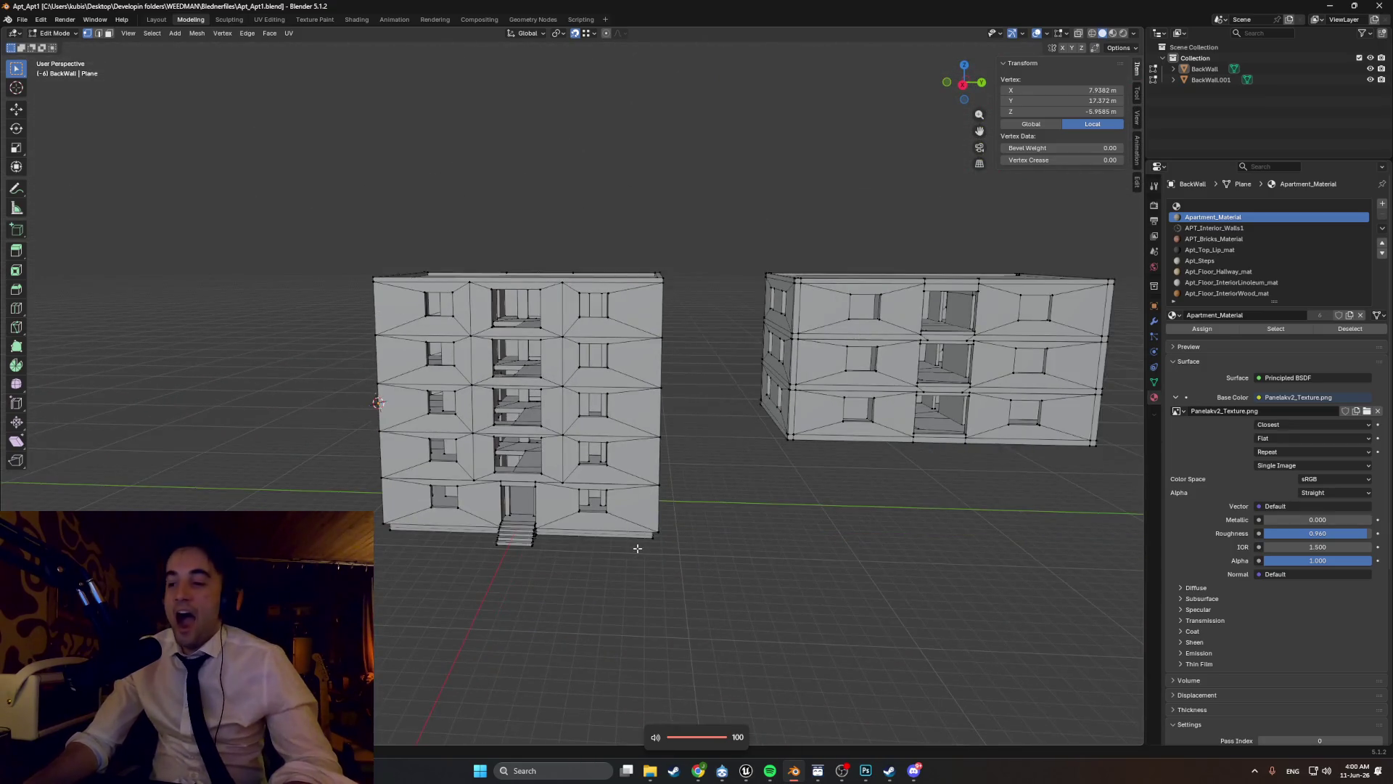
{"action": "scroll", "coordinate": [637, 548], "scroll_direction": "up", "scroll_amount": 4}
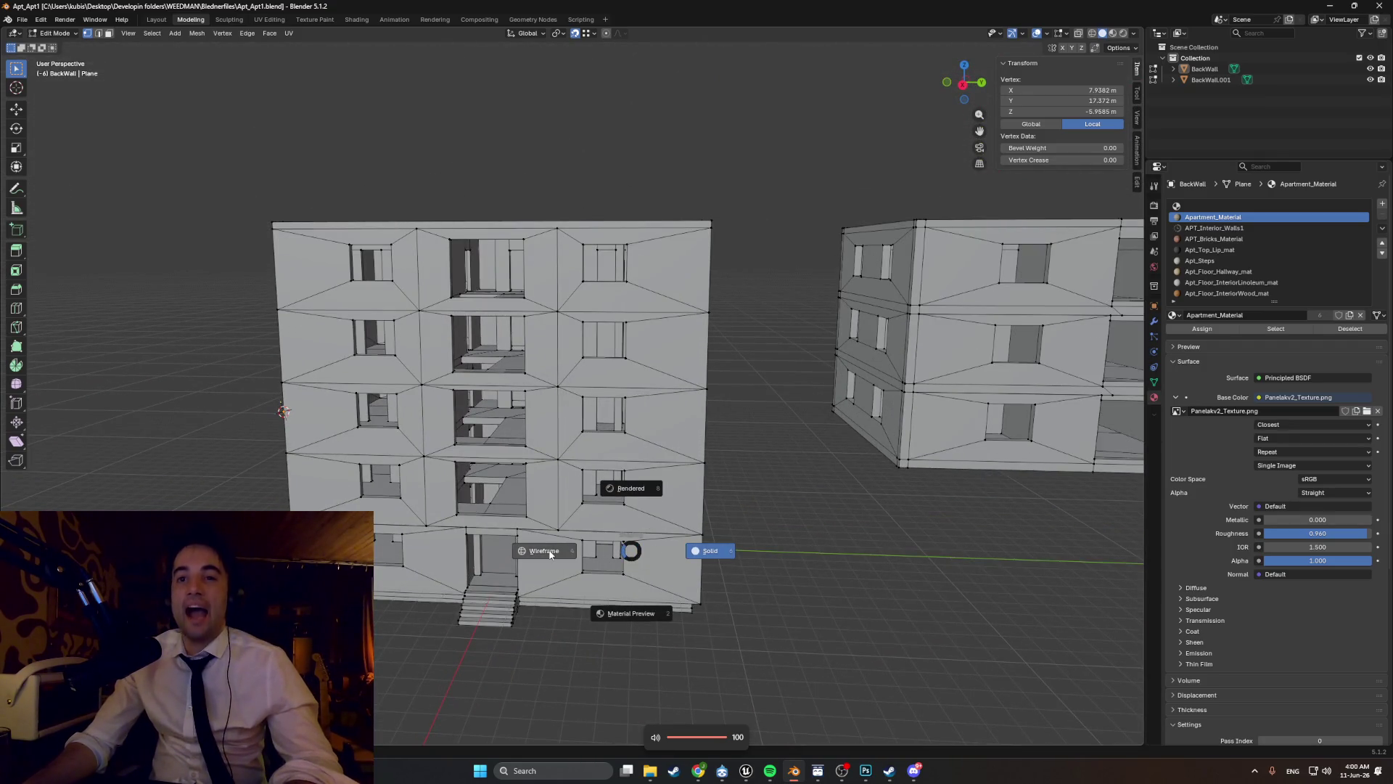
- Switch to Material Preview and orbit out to a frontal view of both textured buildings
{"action": "left_click", "coordinate": [662, 627]}
{"action": "mouse_move", "coordinate": [656, 621]}
{"action": "middle_mouse_down"}
{"action": "mouse_move", "coordinate": [595, 553]}
{"action": "mouse_move", "coordinate": [644, 574]}
{"action": "mouse_move", "coordinate": [740, 508]}
{"action": "mouse_move", "coordinate": [839, 398]}
{"action": "mouse_move", "coordinate": [529, 543]}
{"action": "mouse_move", "coordinate": [456, 555]}
{"action": "mouse_move", "coordinate": [569, 534]}
{"action": "mouse_move", "coordinate": [537, 523]}
{"action": "mouse_move", "coordinate": [561, 500]}
{"action": "mouse_move", "coordinate": [539, 485]}
{"action": "middle_mouse_up"}
{"action": "scroll", "coordinate": [644, 575], "scroll_direction": "up", "scroll_amount": 5}
{"action": "scroll", "coordinate": [840, 398], "scroll_direction": "down", "scroll_amount": 3}
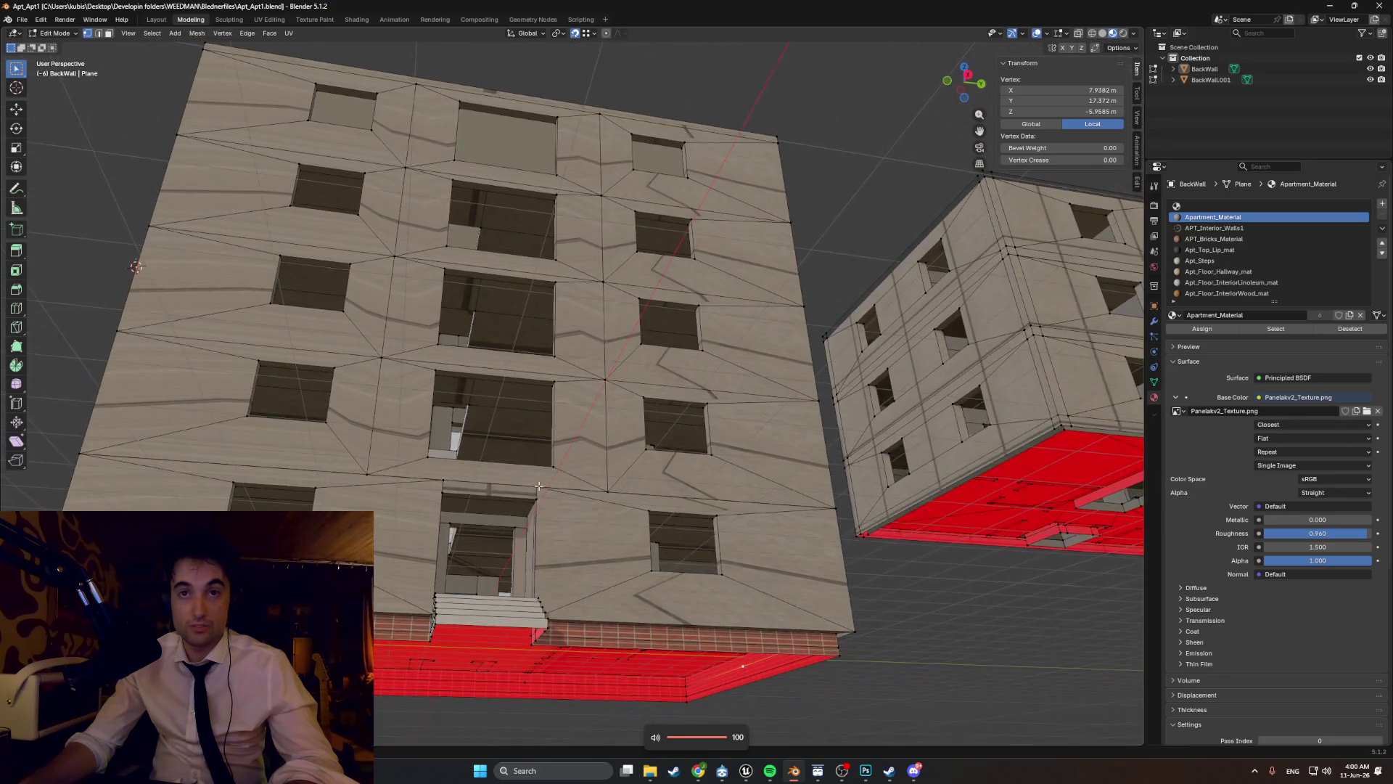
{"action": "mouse_move", "coordinate": [493, 400]}
{"action": "middle_mouse_down"}
{"action": "mouse_move", "coordinate": [559, 448]}
{"action": "mouse_move", "coordinate": [537, 455]}
{"action": "middle_mouse_up"}
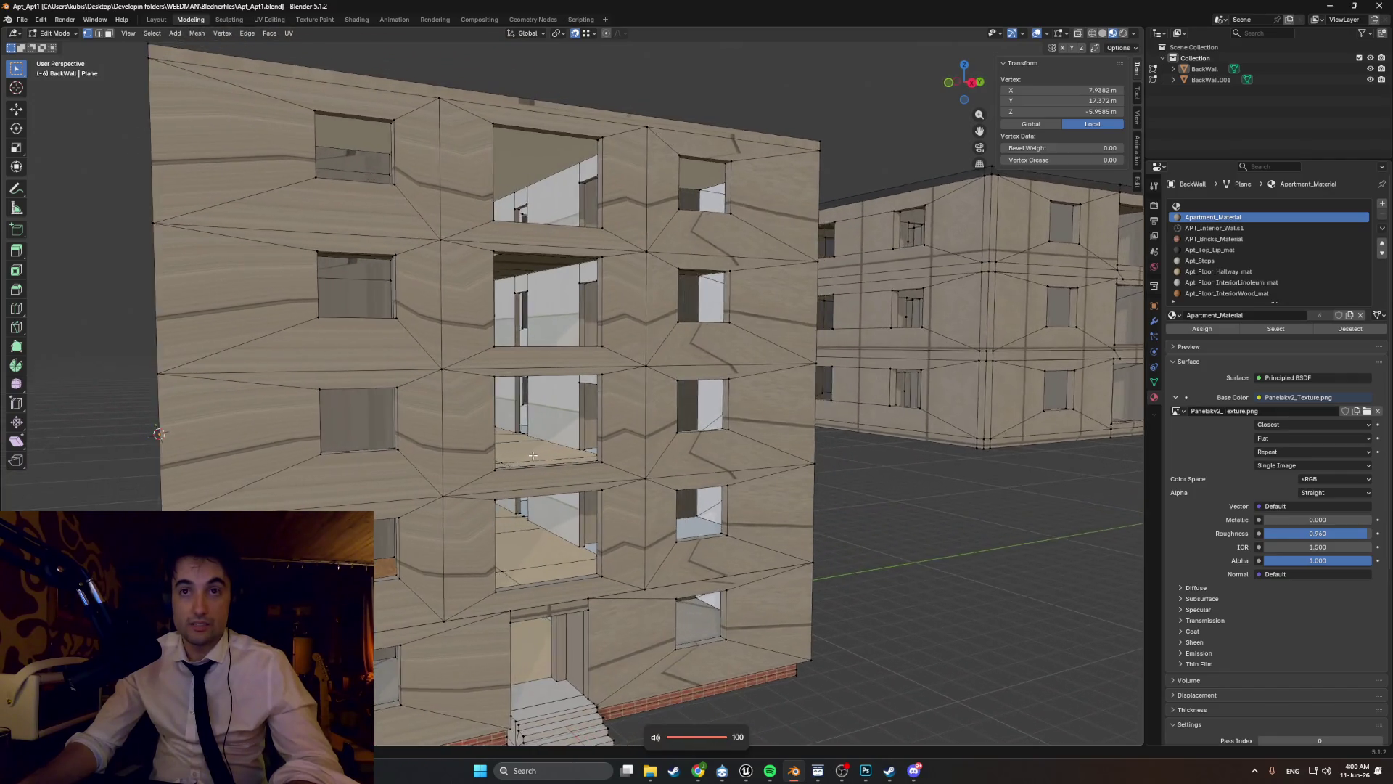
{"action": "scroll", "coordinate": [529, 456], "scroll_direction": "up", "scroll_amount": 3}
{"action": "scroll", "coordinate": [529, 456], "scroll_direction": "down", "scroll_amount": 5}
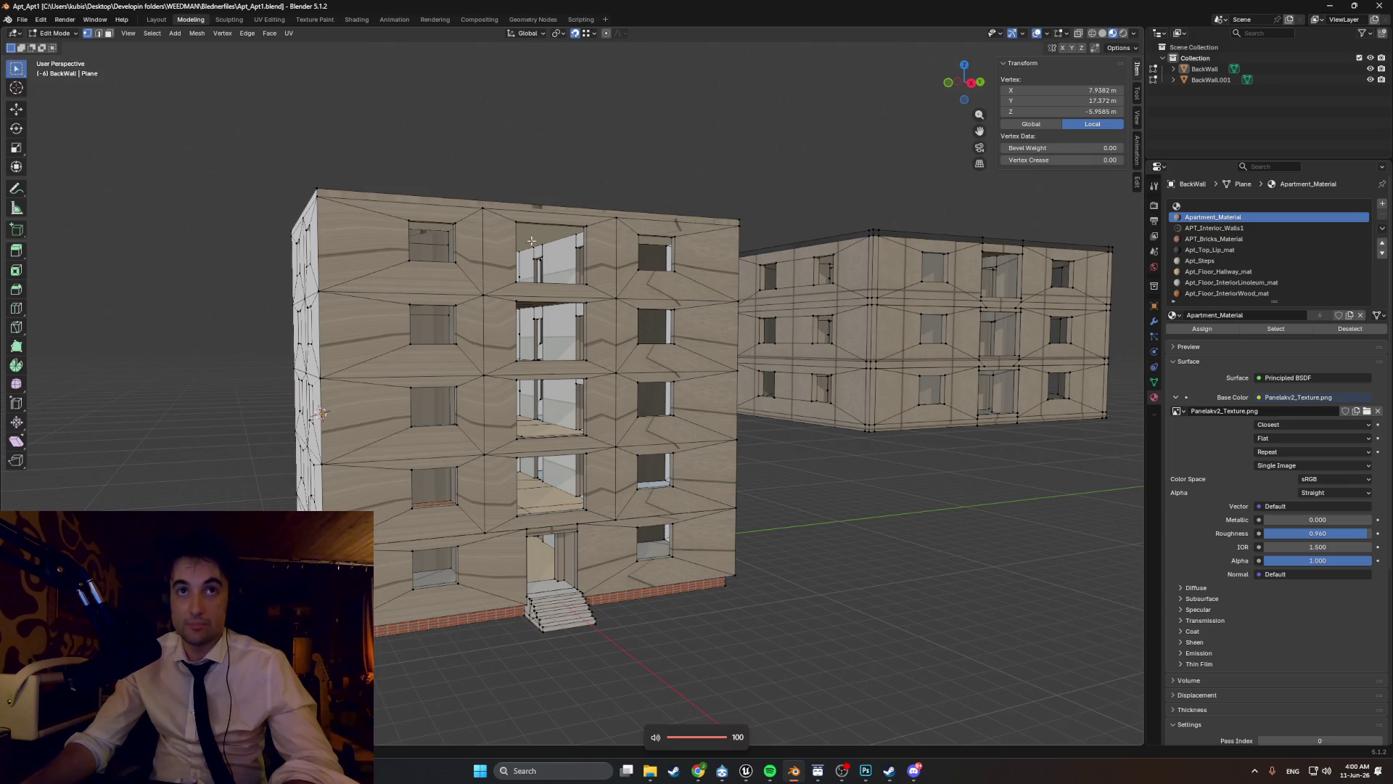
{"action": "mouse_move", "coordinate": [568, 426]}
{"action": "middle_mouse_down"}
{"action": "mouse_move", "coordinate": [771, 448]}
{"action": "mouse_move", "coordinate": [646, 415]}
{"action": "middle_mouse_up"}
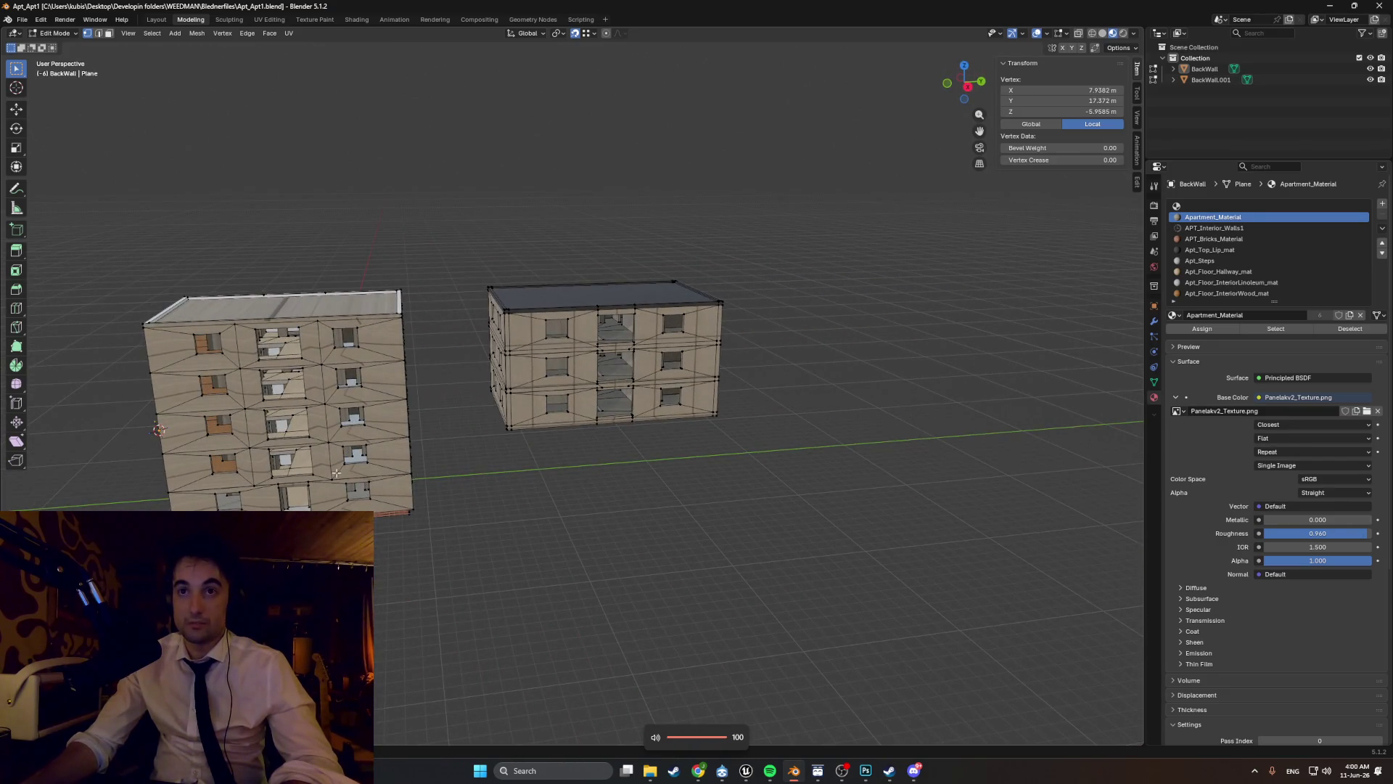
- Deselect the BackWall vertex and tilt the view to show the entrance steps
{"action": "mouse_move", "coordinate": [627, 607]}
{"action": "middle_mouse_down"}
{"action": "mouse_move", "coordinate": [654, 569]}
{"action": "mouse_move", "coordinate": [631, 644]}
{"action": "middle_mouse_up"}
{"action": "left_click", "coordinate": [664, 641]}
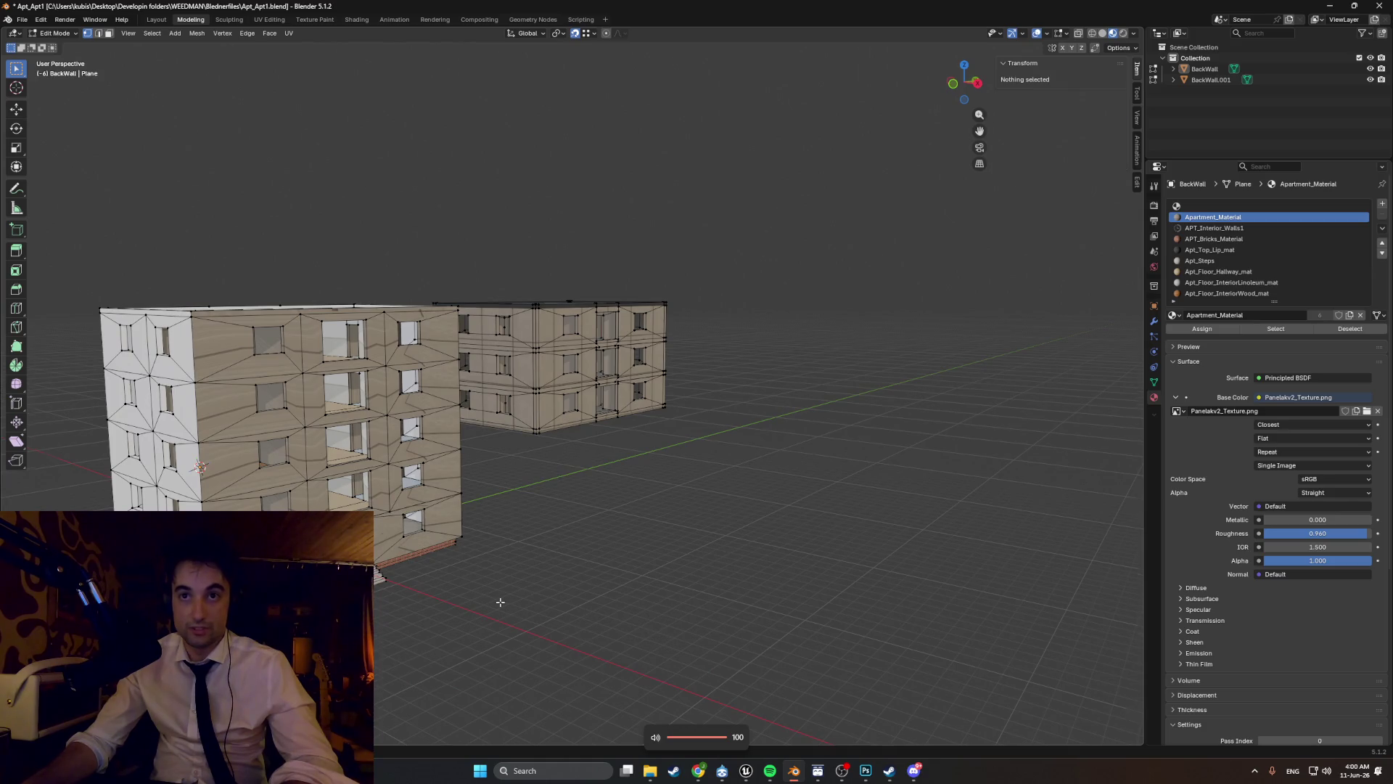
{"action": "middle_click_drag", "start_coordinate": [501, 602], "coordinate": [711, 751]}
{"action": "mouse_move", "coordinate": [668, 575]}
{"action": "middle_mouse_down"}
{"action": "mouse_move", "coordinate": [472, 550]}
{"action": "mouse_move", "coordinate": [617, 591]}
{"action": "middle_mouse_up"}
{"action": "scroll", "coordinate": [591, 541], "scroll_direction": "up", "scroll_amount": 5}
{"action": "middle_click_drag", "start_coordinate": [590, 541], "coordinate": [537, 370]}
- Orbit and zoom around both textured apartment blocks, ending with the white-sided building in front
{"action": "middle_click_drag", "start_coordinate": [553, 323], "coordinate": [582, 546]}
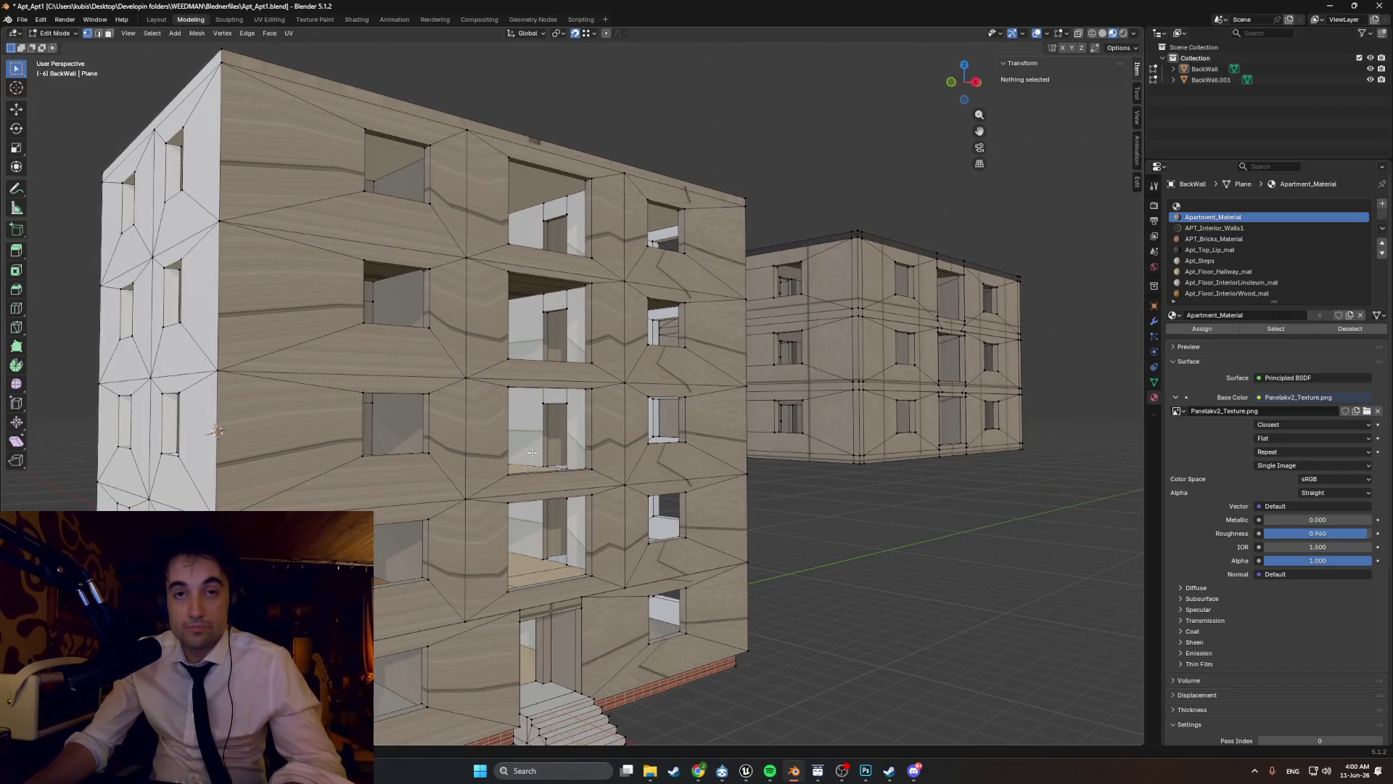
{"action": "middle_click_drag", "start_coordinate": [543, 399], "coordinate": [458, 434]}
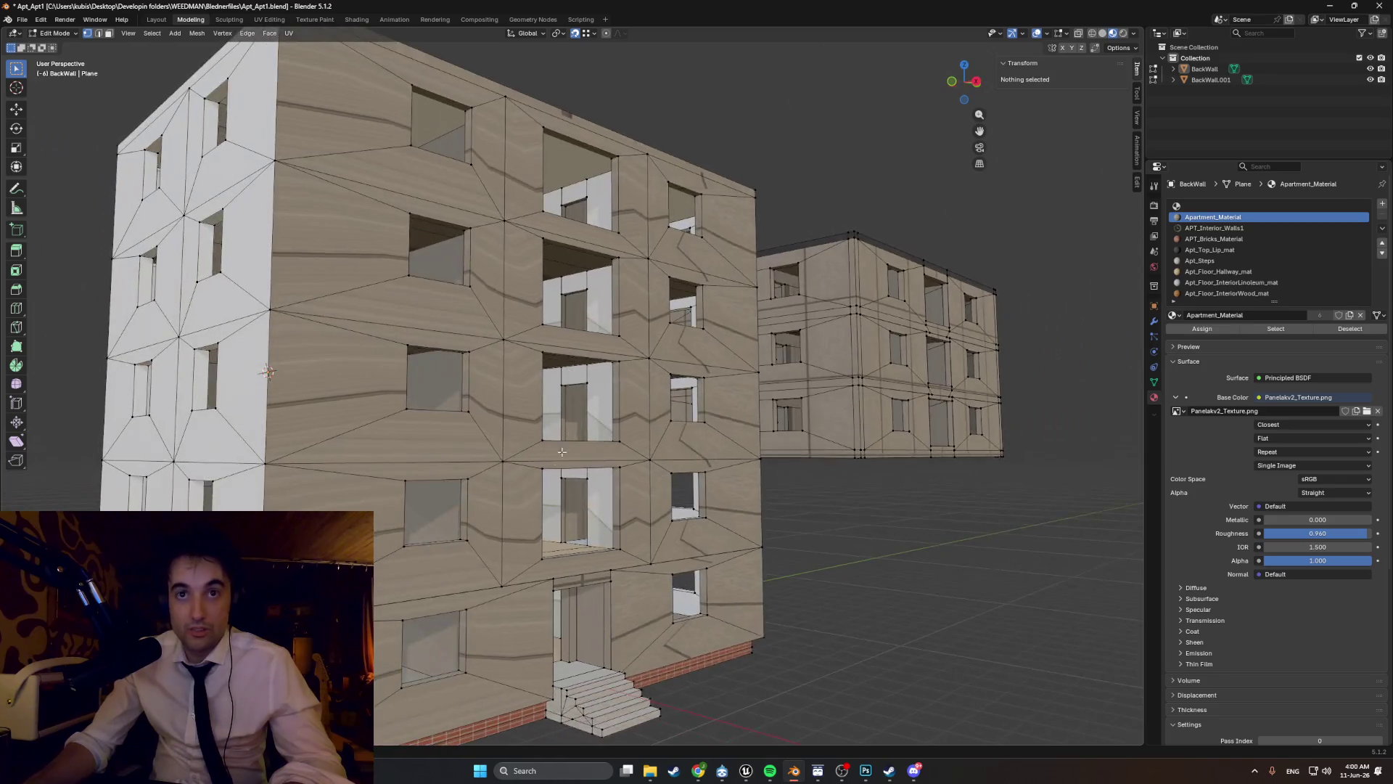
{"action": "scroll", "coordinate": [555, 451], "scroll_direction": "up", "scroll_amount": 2}
{"action": "middle_click_drag", "start_coordinate": [556, 450], "coordinate": [533, 451]}
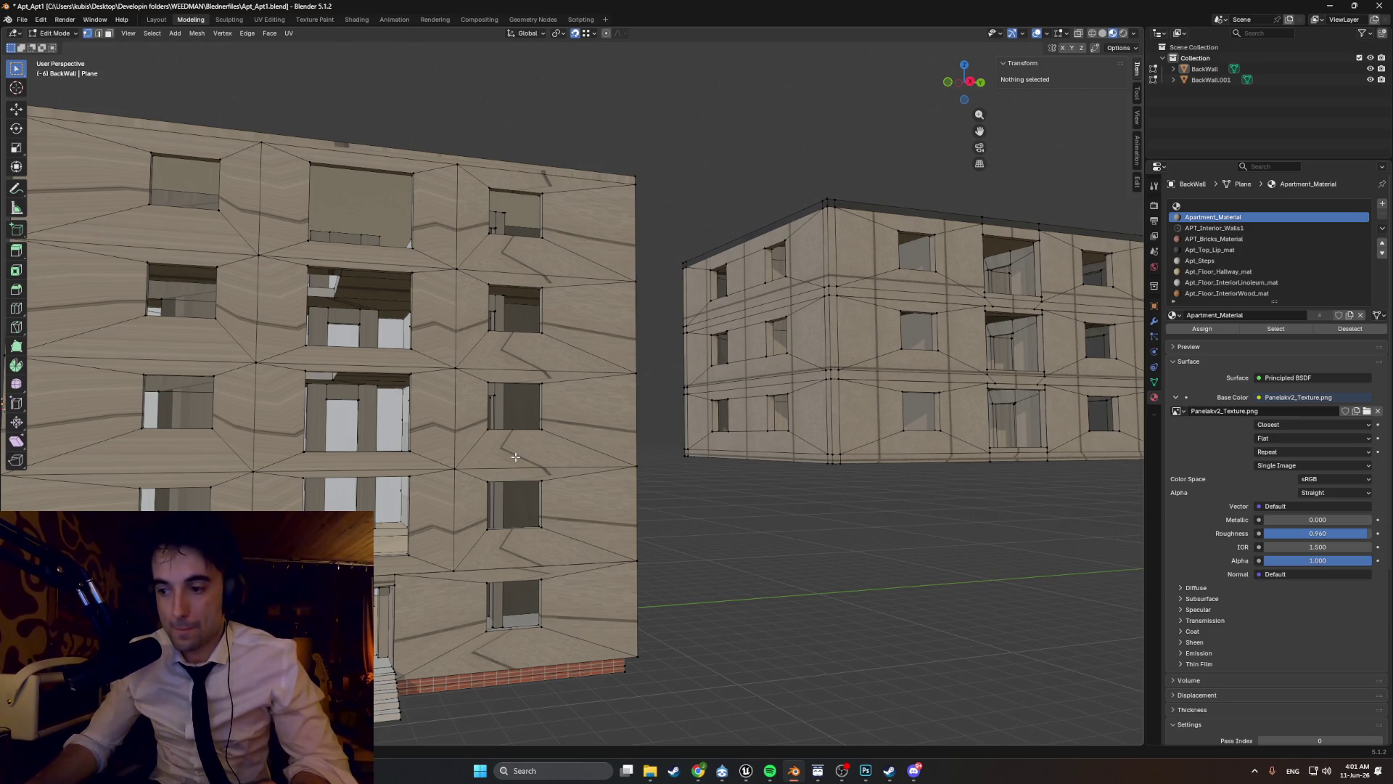
{"action": "scroll", "coordinate": [478, 496], "scroll_direction": "down", "scroll_amount": 8}
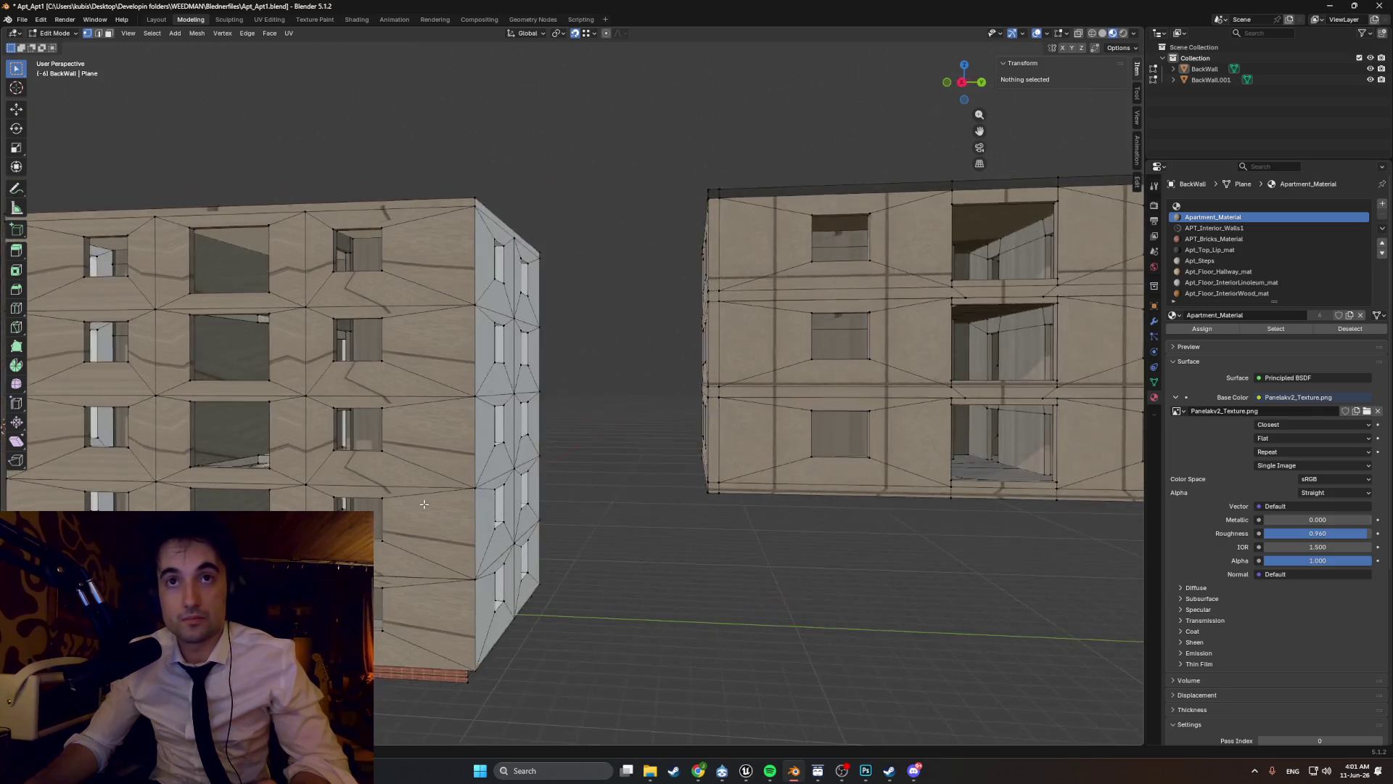
{"action": "mouse_move", "coordinate": [478, 495]}
{"action": "middle_mouse_down"}
{"action": "mouse_move", "coordinate": [539, 502]}
{"action": "mouse_move", "coordinate": [427, 519]}
{"action": "mouse_move", "coordinate": [397, 502]}
{"action": "mouse_move", "coordinate": [554, 493]}
{"action": "mouse_move", "coordinate": [746, 522]}
{"action": "mouse_move", "coordinate": [517, 513]}
{"action": "mouse_move", "coordinate": [388, 528]}
{"action": "middle_mouse_up"}
{"action": "scroll", "coordinate": [448, 494], "scroll_direction": "up", "scroll_amount": 6}
{"action": "scroll", "coordinate": [500, 485], "scroll_direction": "down", "scroll_amount": 5}
{"action": "scroll", "coordinate": [580, 505], "scroll_direction": "up", "scroll_amount": 5}
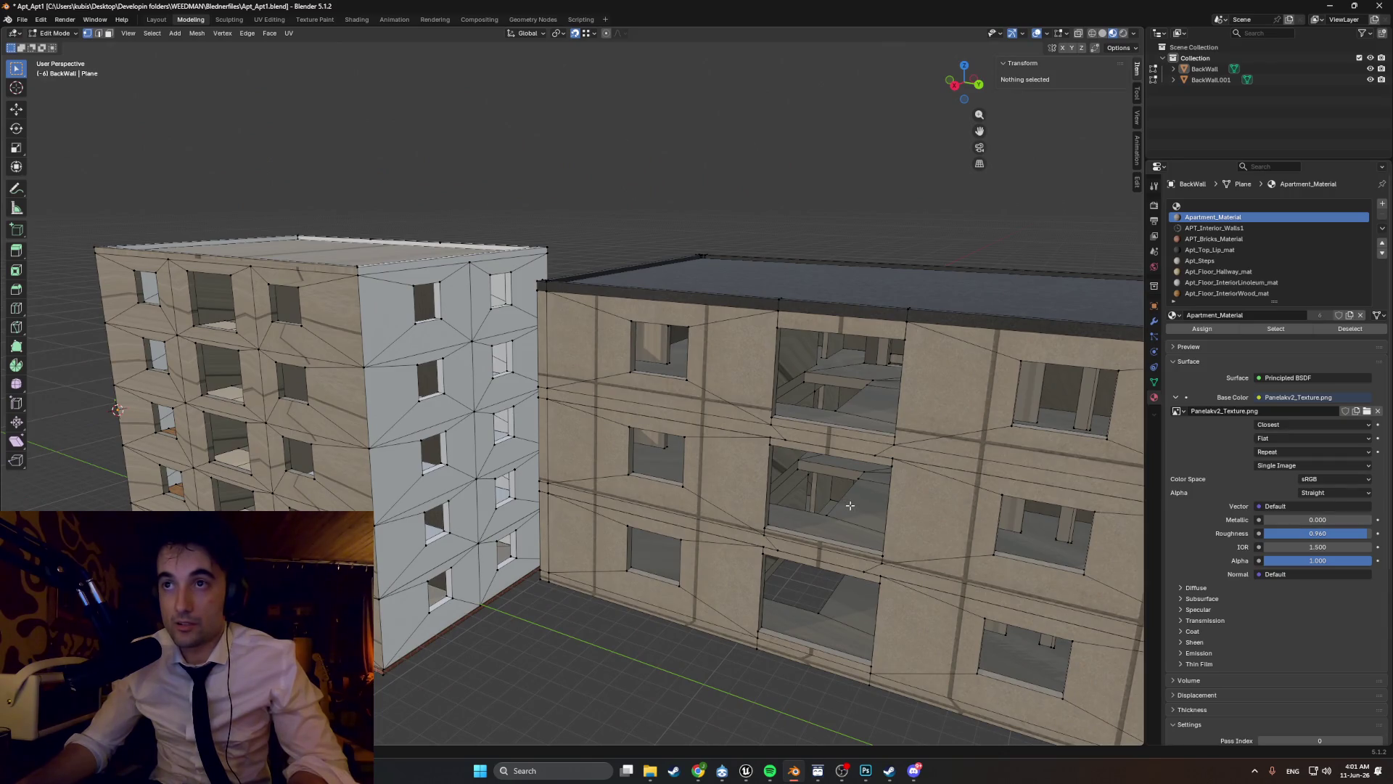
{"action": "scroll", "coordinate": [850, 505], "scroll_direction": "down", "scroll_amount": 3}
{"action": "mouse_move", "coordinate": [850, 505]}
{"action": "middle_mouse_down"}
{"action": "mouse_move", "coordinate": [444, 502]}
{"action": "mouse_move", "coordinate": [627, 489]}
{"action": "mouse_move", "coordinate": [470, 482]}
{"action": "mouse_move", "coordinate": [487, 493]}
{"action": "mouse_move", "coordinate": [699, 469]}
{"action": "middle_mouse_up"}
{"action": "scroll", "coordinate": [444, 502], "scroll_direction": "up", "scroll_amount": 6}
{"action": "scroll", "coordinate": [471, 482], "scroll_direction": "down", "scroll_amount": 6}
{"action": "scroll", "coordinate": [476, 493], "scroll_direction": "down", "scroll_amount": 5}
{"action": "scroll", "coordinate": [487, 493], "scroll_direction": "up", "scroll_amount": 5}
{"action": "scroll", "coordinate": [689, 473], "scroll_direction": "down", "scroll_amount": 6}
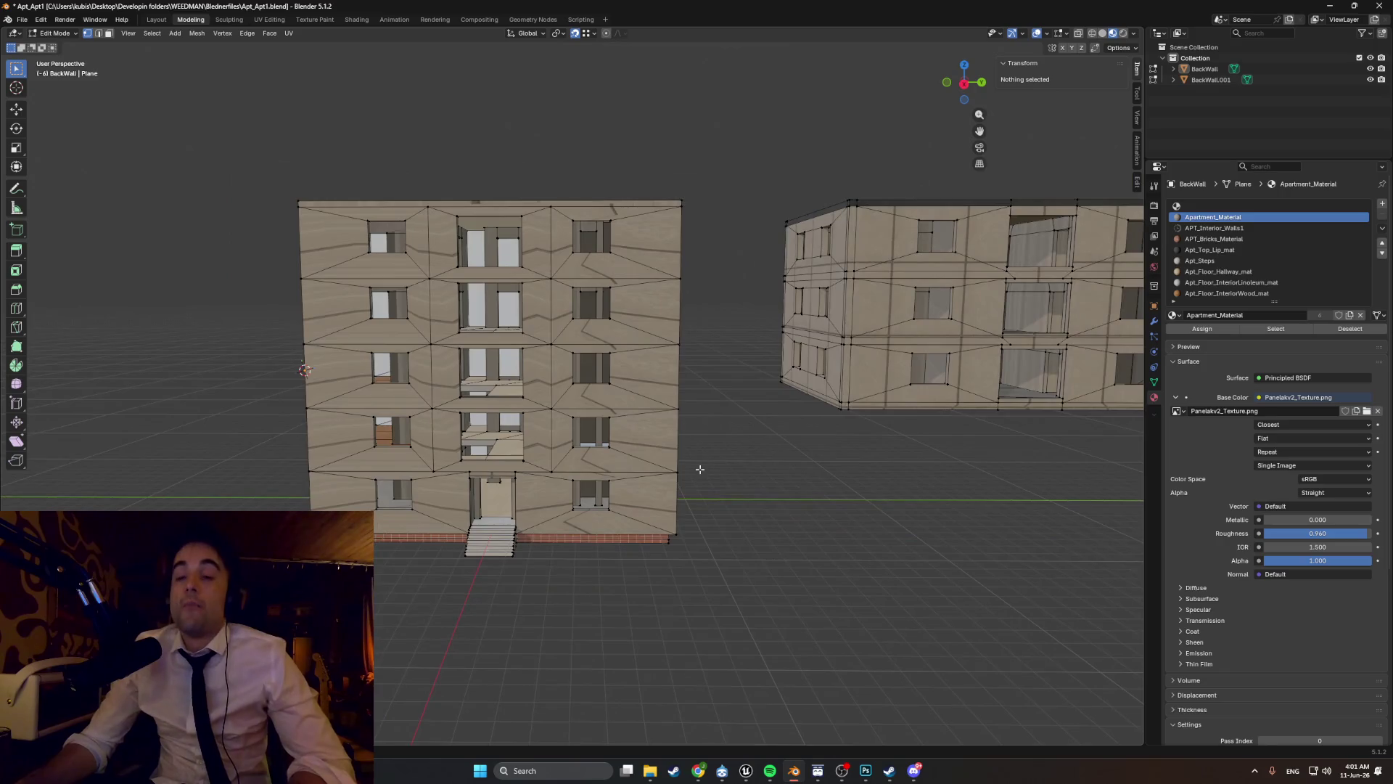